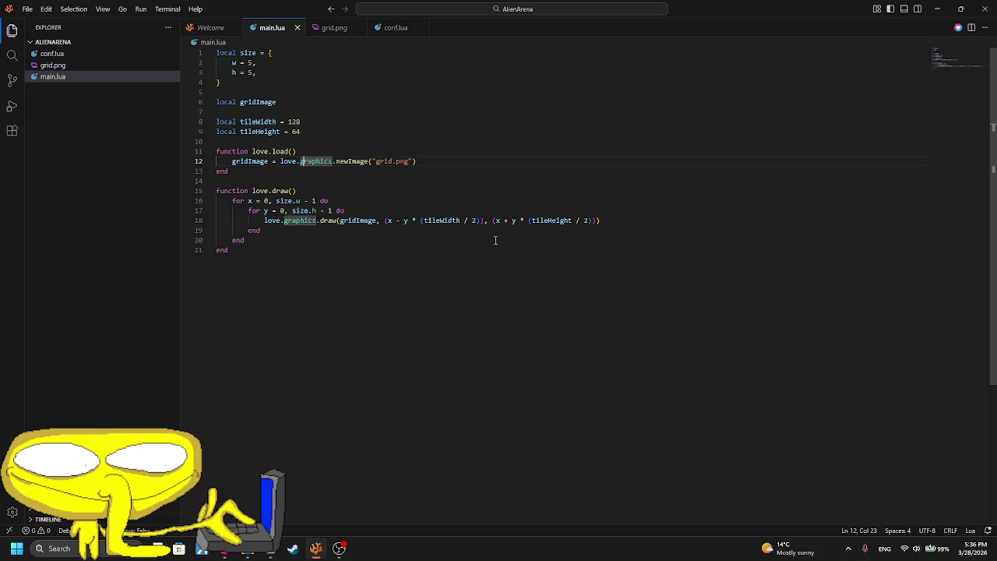
- Set tileWidth to 64 and tileHeight to 32 in main.lua, then preview the game
drag(300, 122, 297, 117)
double_click(294, 123)
key(BackSpace)
text(64)
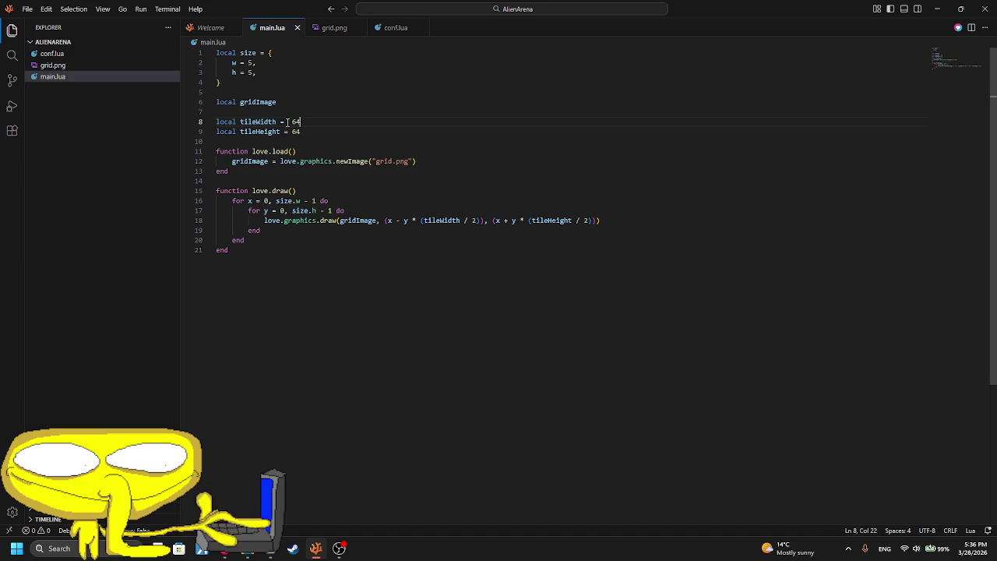
double_click(295, 131)
key(BackSpace)
text(32)
click(959, 28)
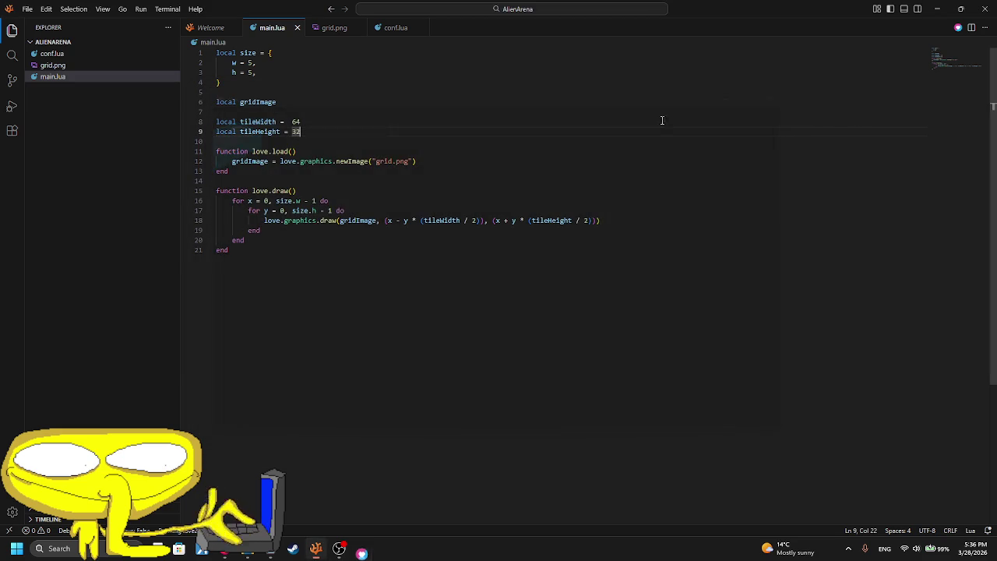
click(785, 91)
- Change tileWidth to 96 and re-enter tileHeight 32, running the game after each change
mouse_move(307, 123)
mouse_down()
mouse_move(288, 122)
mouse_move(293, 132)
mouse_up()
text(96)
text(64)
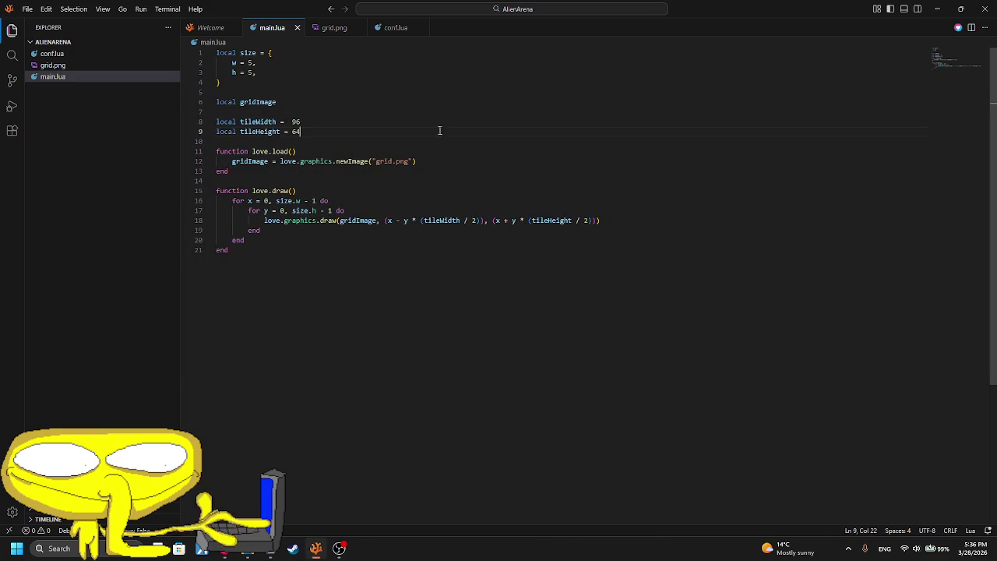
click(957, 29)
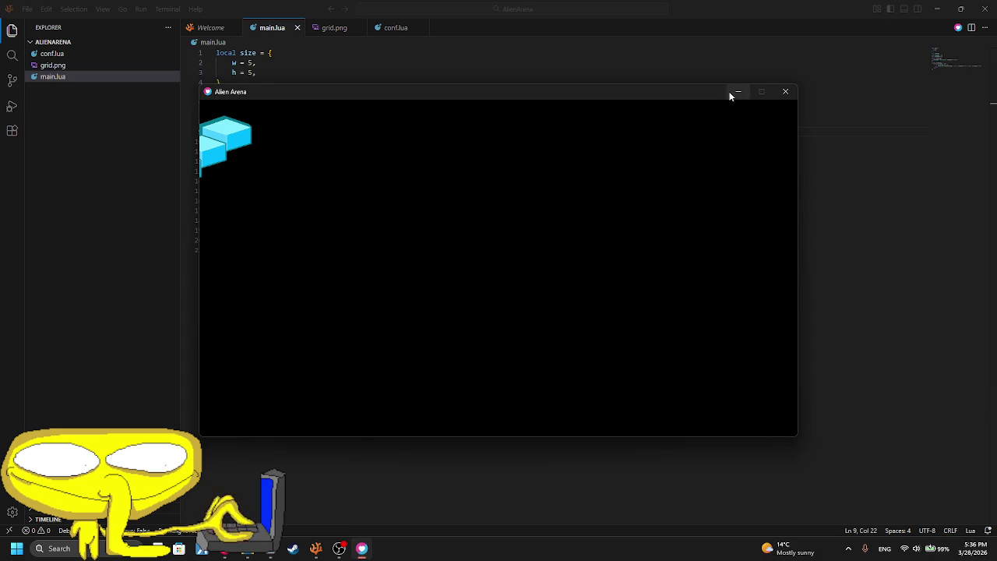
click(785, 92)
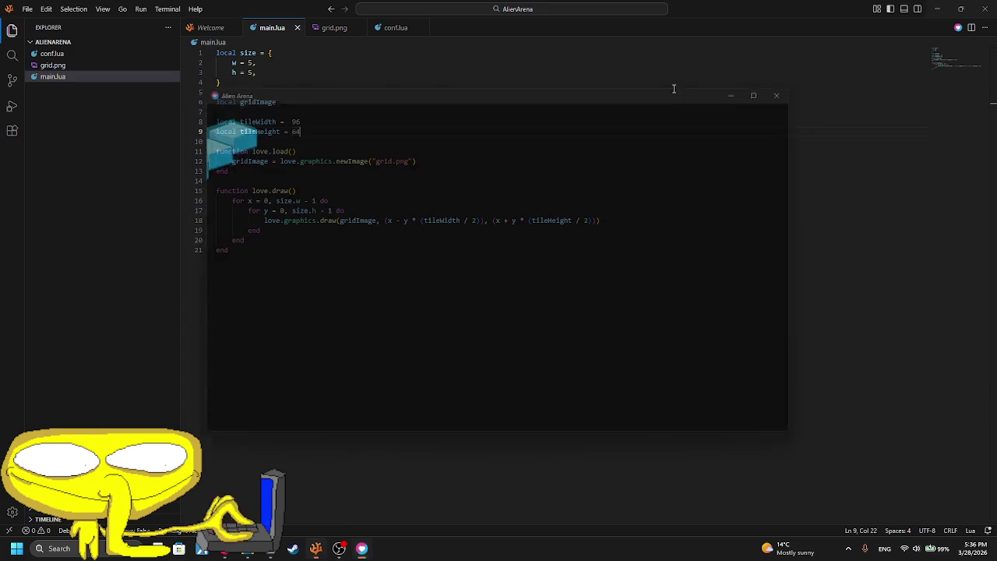
drag(302, 132, 293, 132)
text(32)
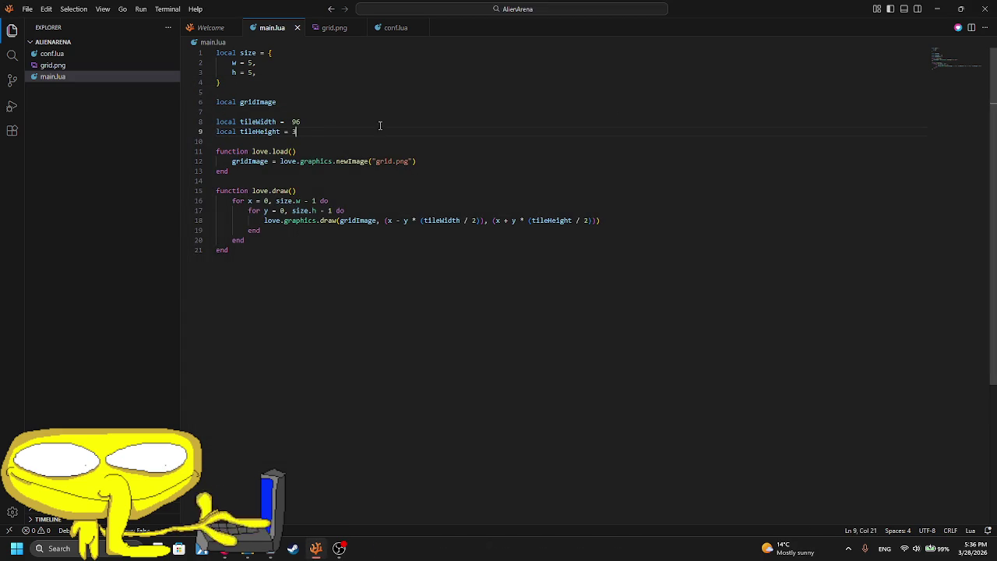
click(959, 29)
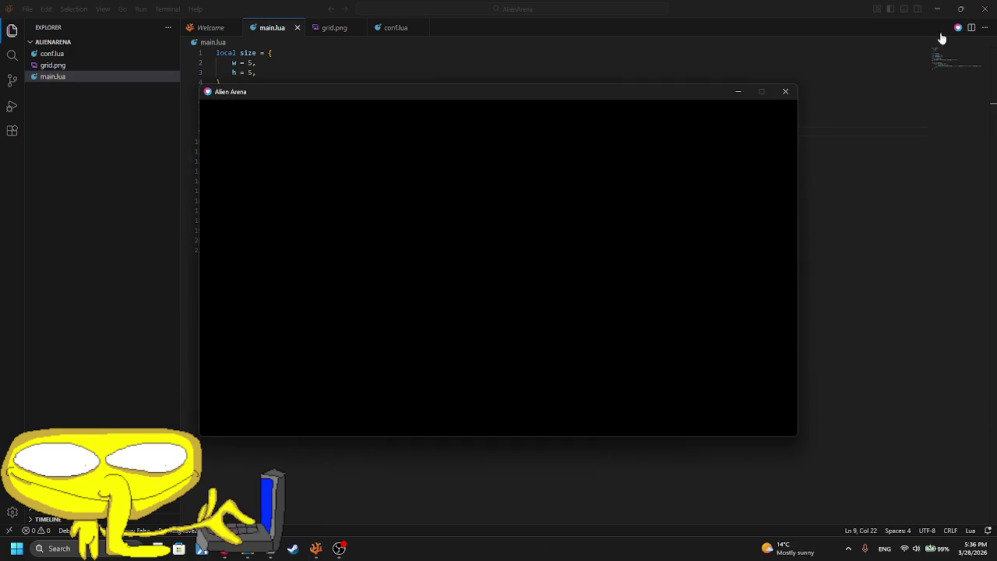
click(787, 92)
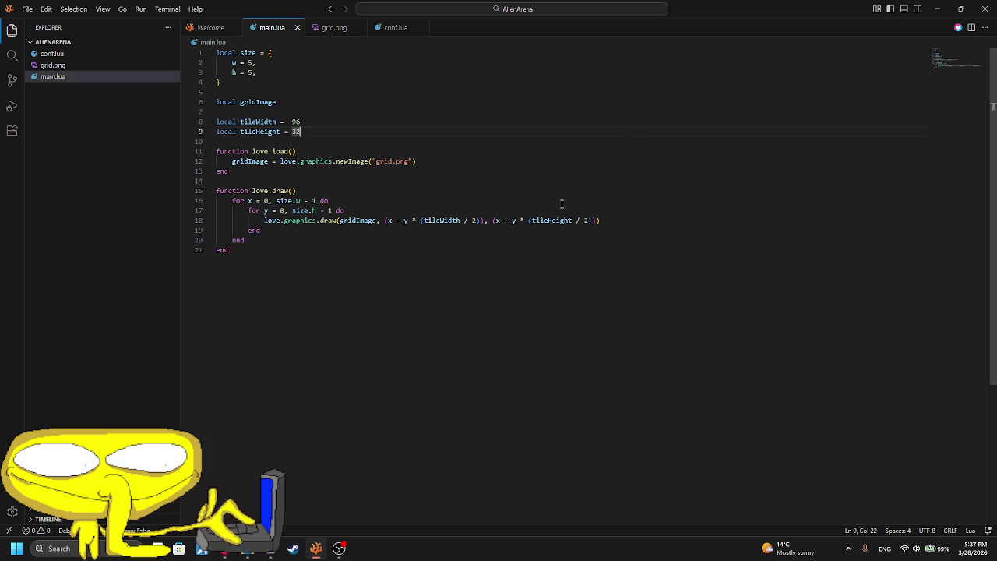
- Swap line 18's vertical position term to y + x and run the game
click(508, 221)
text(-)
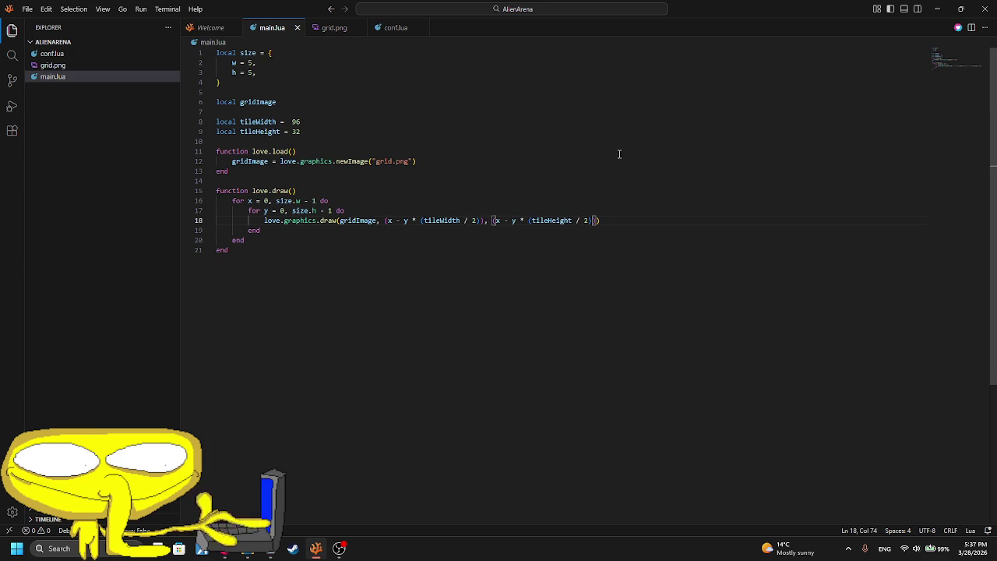
click(957, 27)
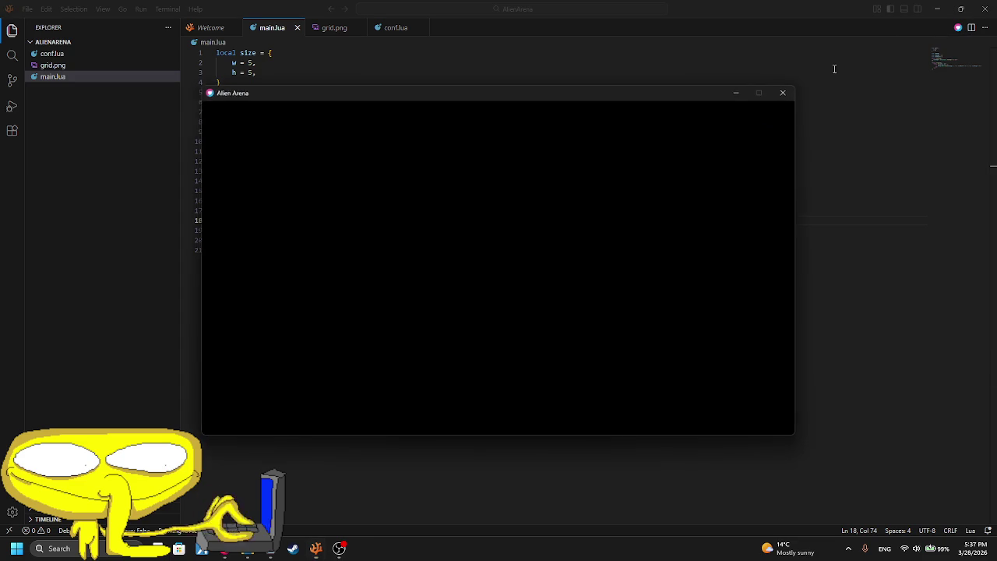
click(788, 92)
key(BackSpace)
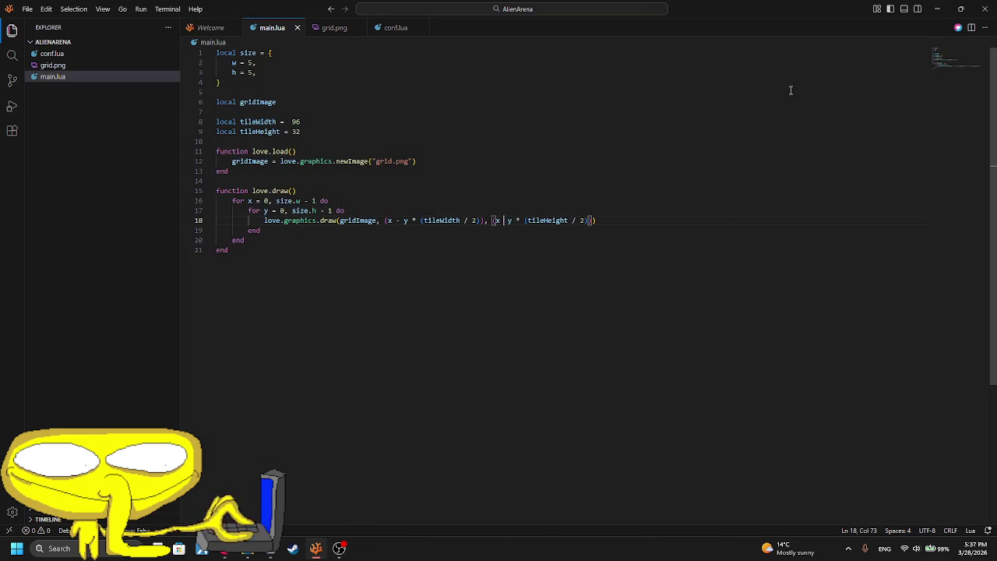
text(+)
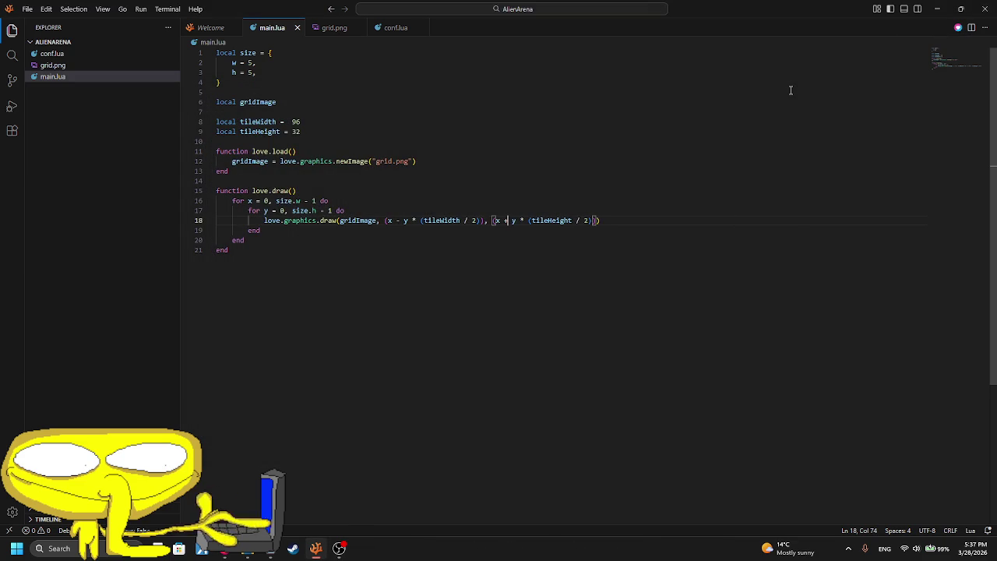
key(BackSpace)
key(BackSpace)
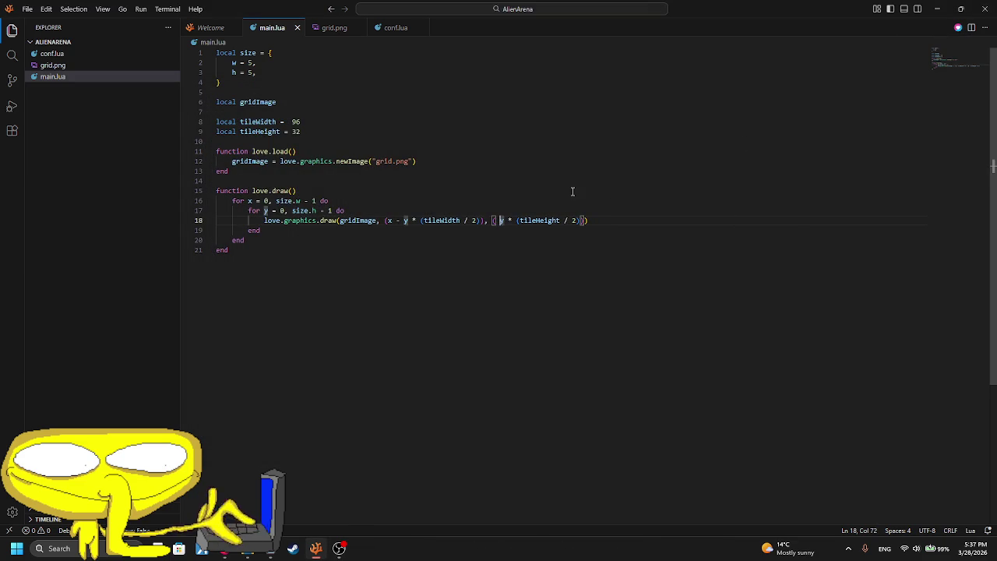
key(Right)
text(+ x)
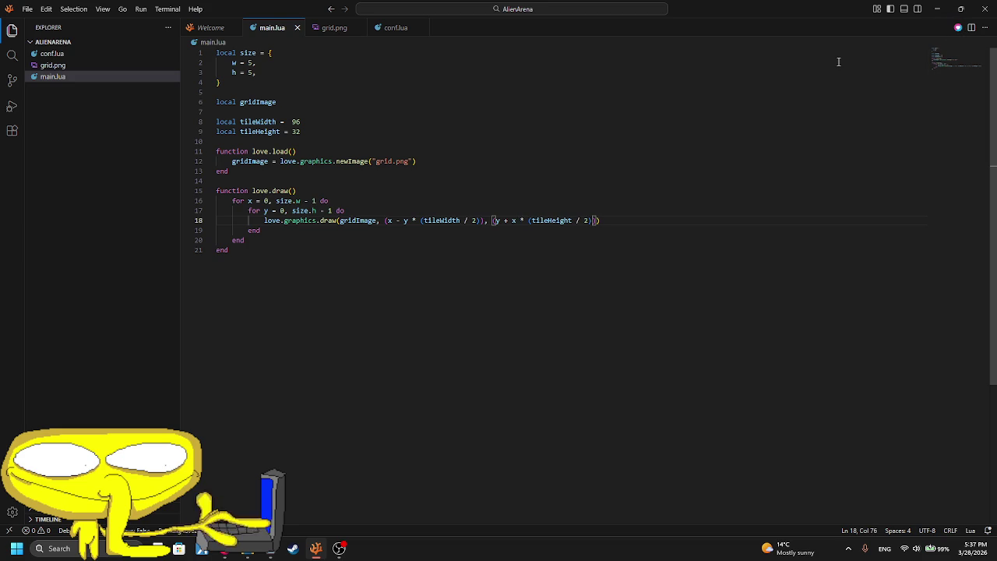
key(alt+l)
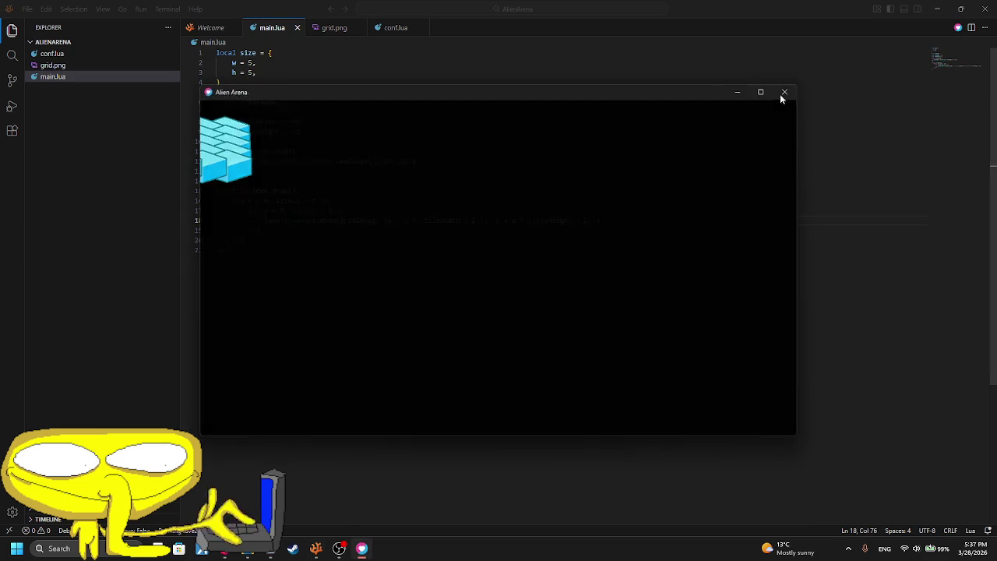
click(785, 92)
- Restore x + y on line 18 and go back to the Grok chat
key(BackSpace)
key(BackSpace)
key(BackSpace)
text(x + y)
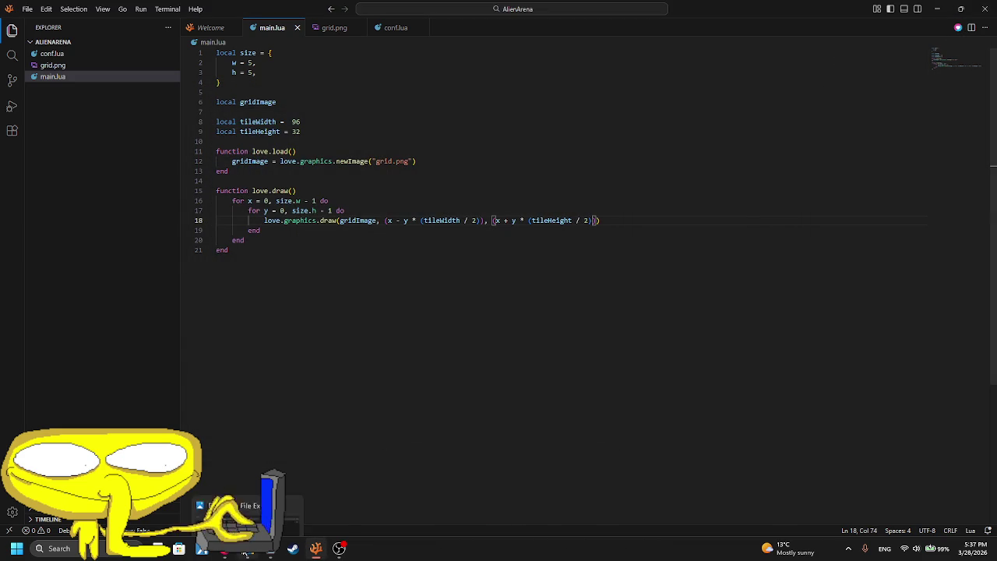
key(alt+Tab)
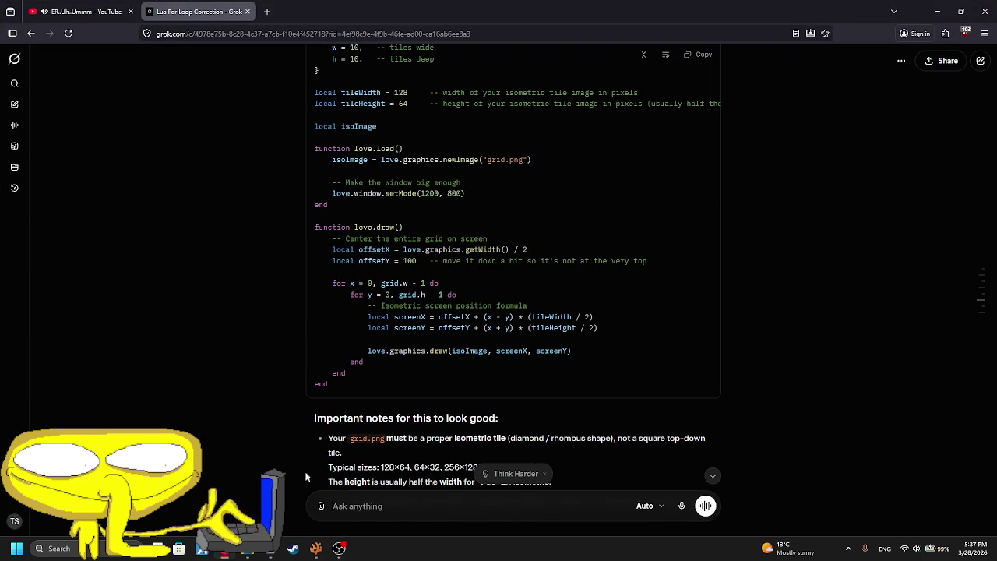
- Copy Grok's screenX formula (x - y) * (tileWidth / 2), then minimize the browser
mouse_move(593, 317)
mouse_down()
mouse_move(469, 317)
mouse_move(489, 320)
mouse_up()
key(ctrl+c)
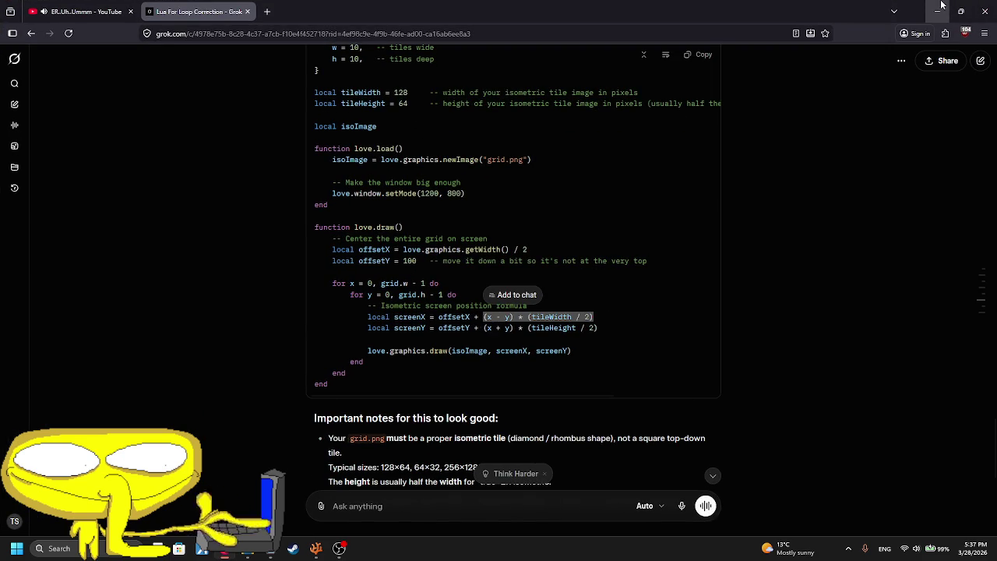
click(938, 9)
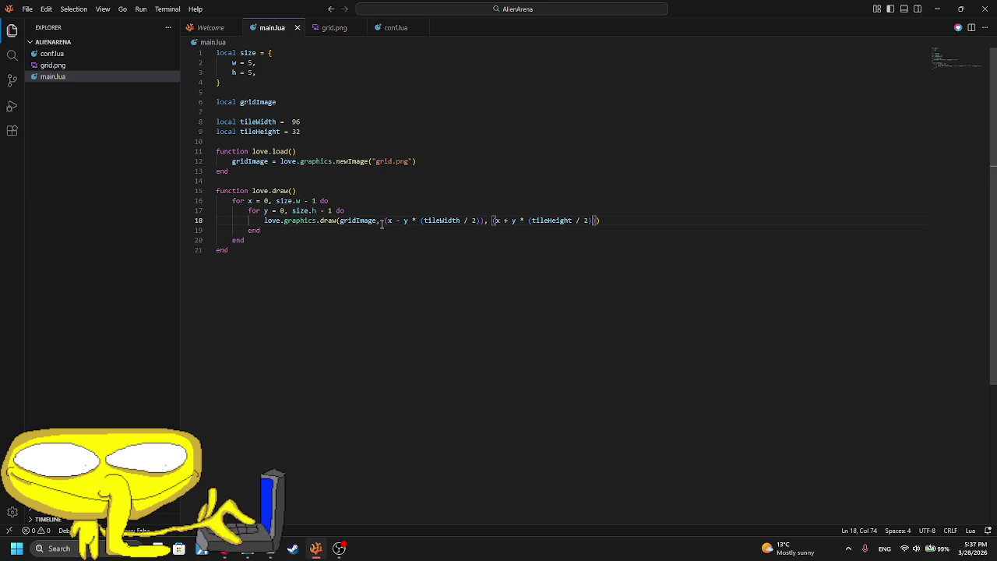
- Paste Grok's formula over line 18's horizontal position expression and test the game
drag(385, 220, 485, 220)
key(ctrl+v)
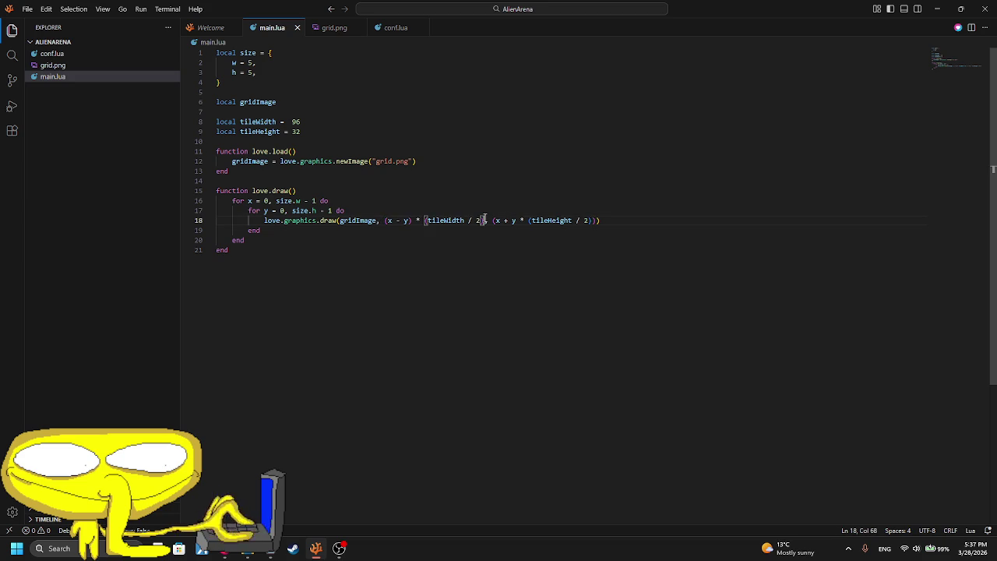
click(957, 29)
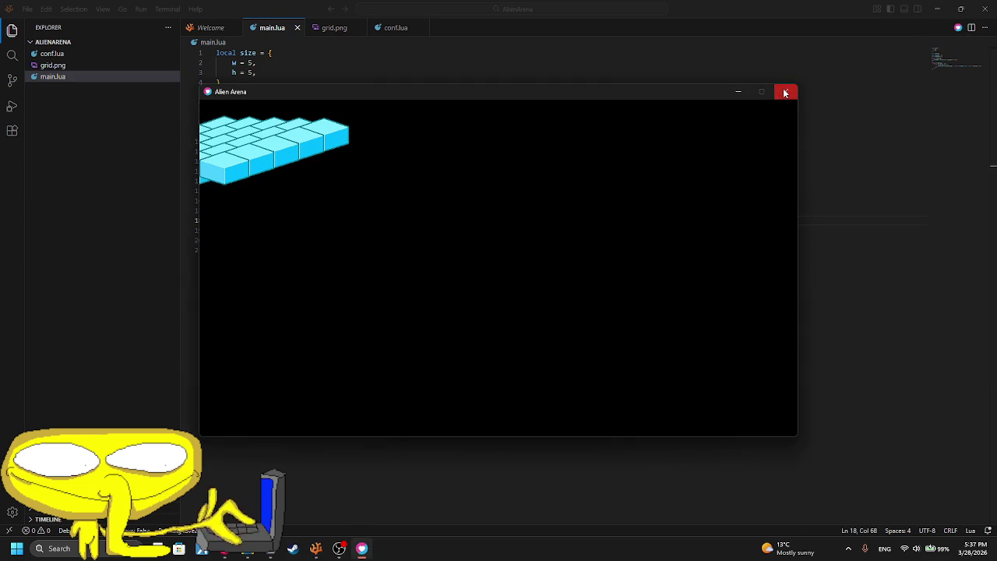
click(785, 92)
- Fix the width term's parentheses to (x-y)*(tileWidth/2) and rerun the game
click(410, 221)
text())
key(Right)
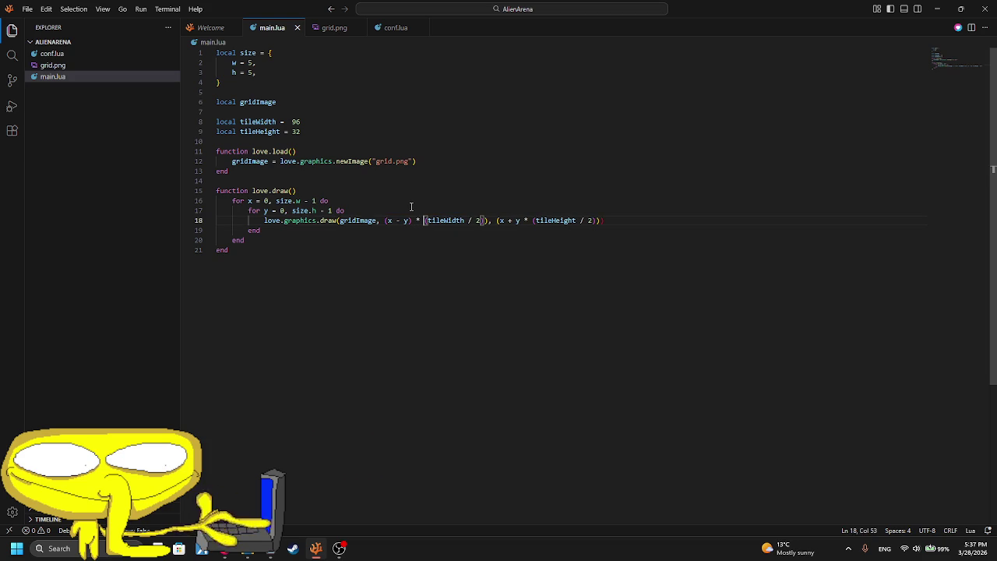
text(()
key(ctrl+z)
click(482, 220)
key(Delete)
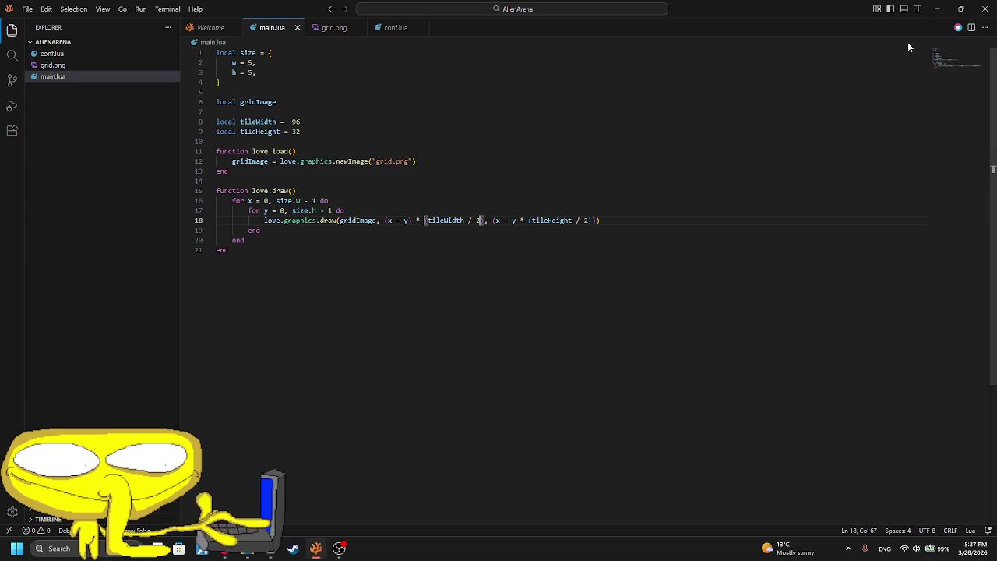
click(957, 28)
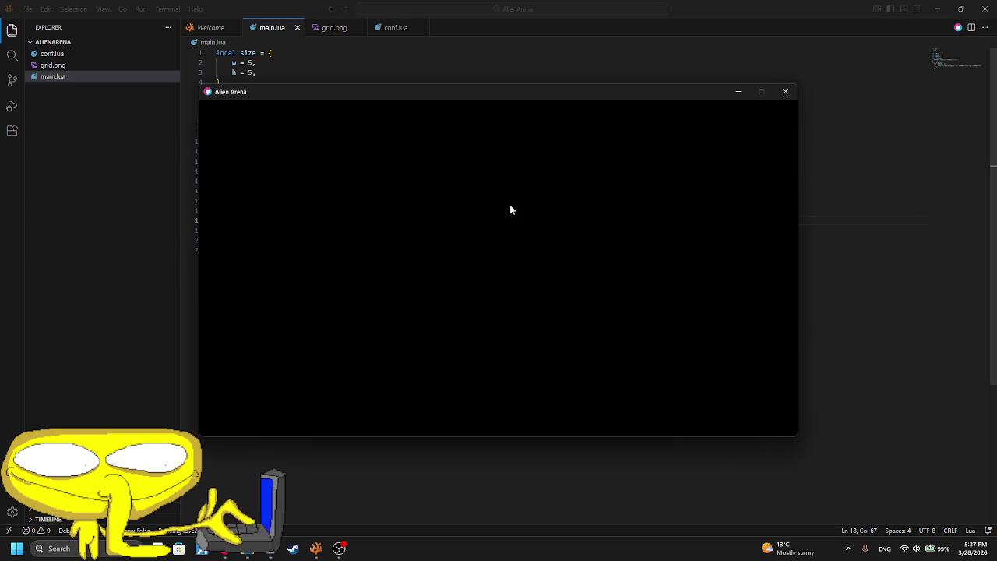
click(786, 91)
- Close the height term's parentheses as (x+y)*(tileHeight/2) and test the game
double_click(514, 220)
key(Right)
text())
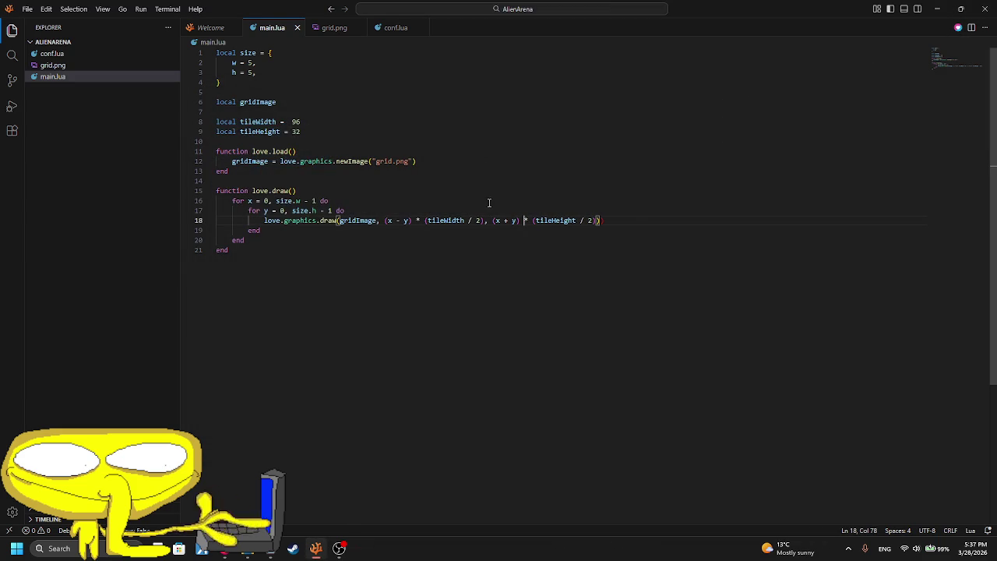
click(631, 224)
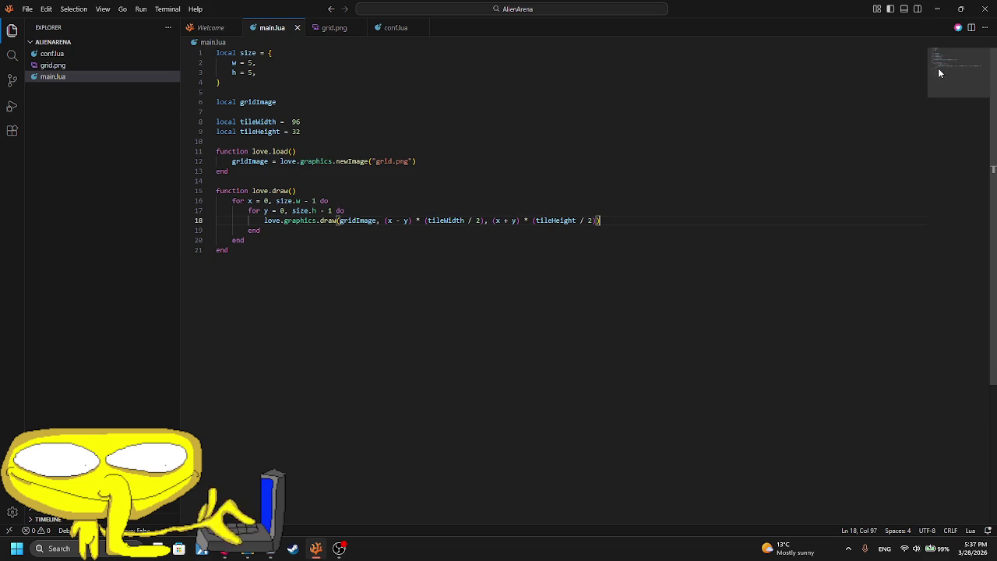
click(958, 29)
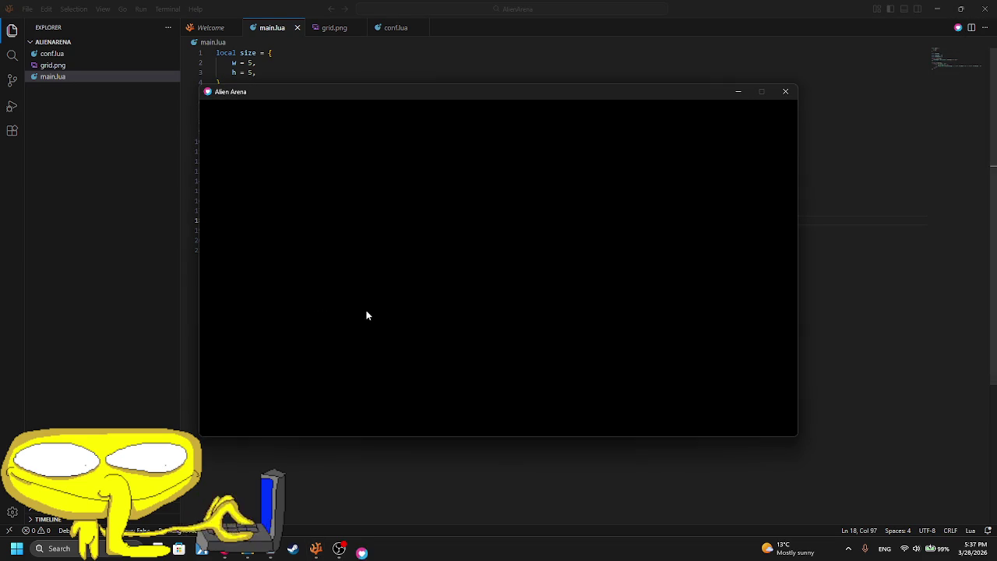
click(782, 91)
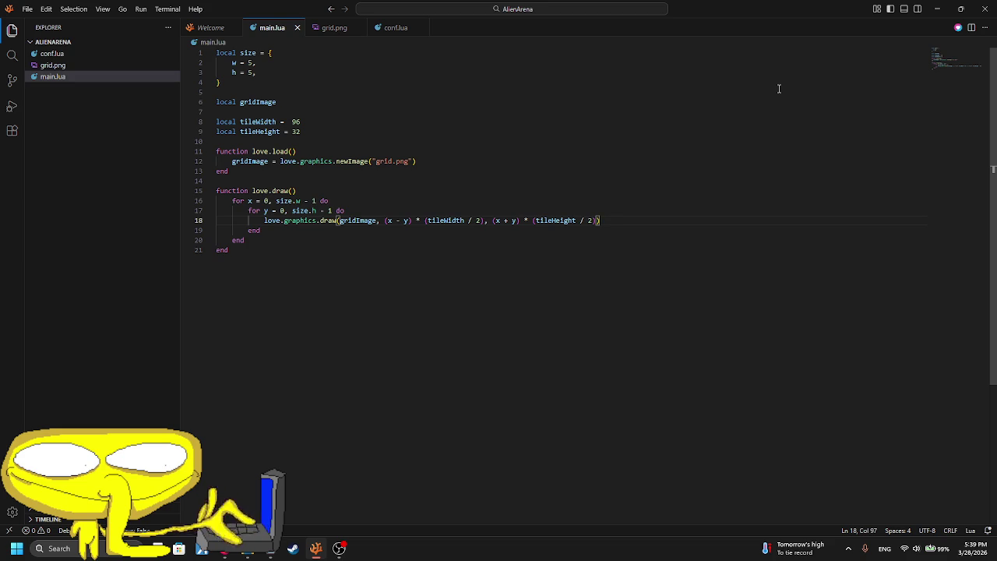
- Tidy the tileWidth and tileHeight lines so their equals signs align
click(292, 122)
key(BackSpace)
click(281, 121)
click(296, 132)
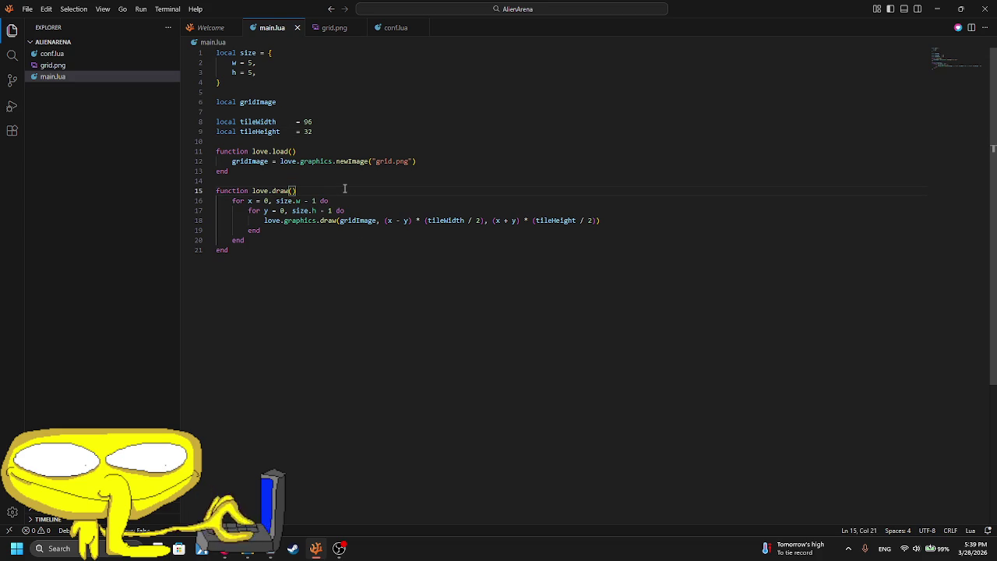
- Add a local offsetX line using love.graphics.getWidth() at the start of love.draw
key(Return)
key(Return)
key(Tab)
text(local)
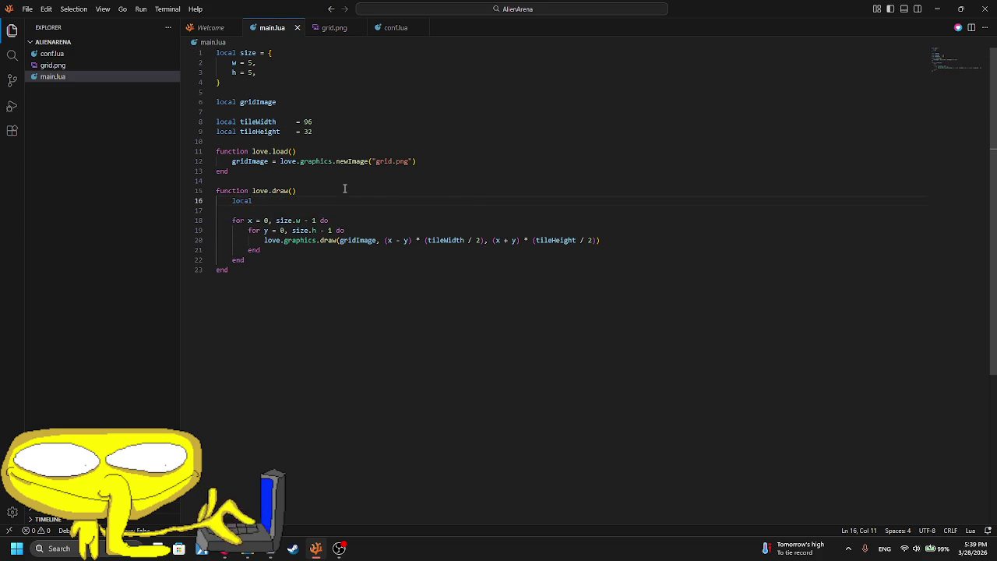
key(Escape)
text(s)
text(cr)
text(love)
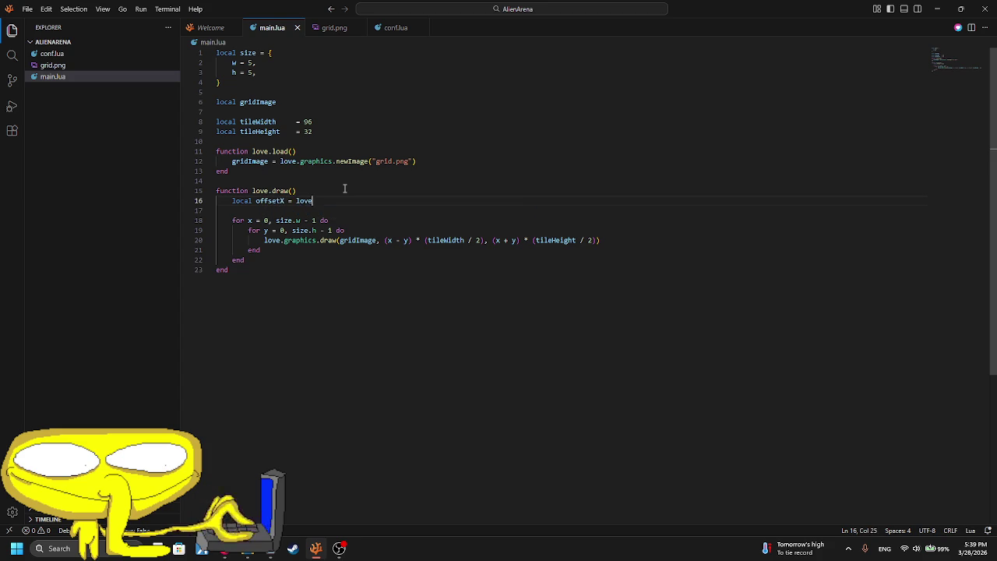
text(.graphics.)
text(getW)
key(Tab)
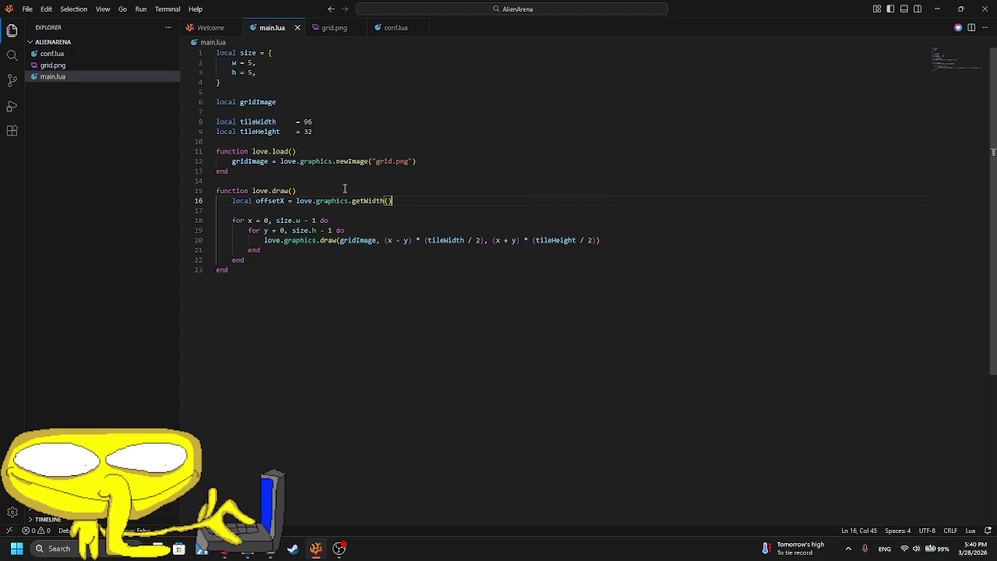
- Insert 'offsetX +' before the (x - y) term and check the grid in the game
click(384, 242)
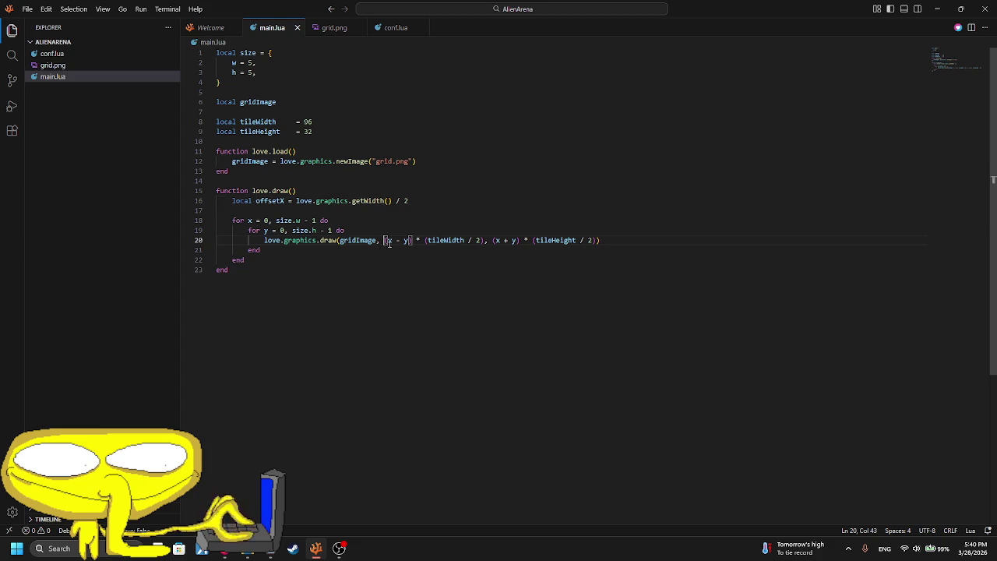
text(offsetX )
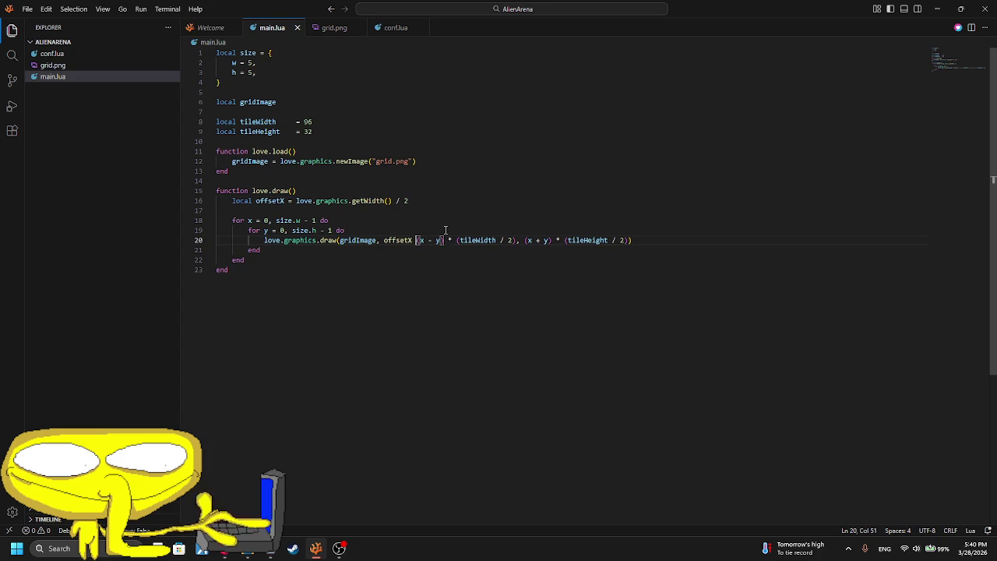
text(+)
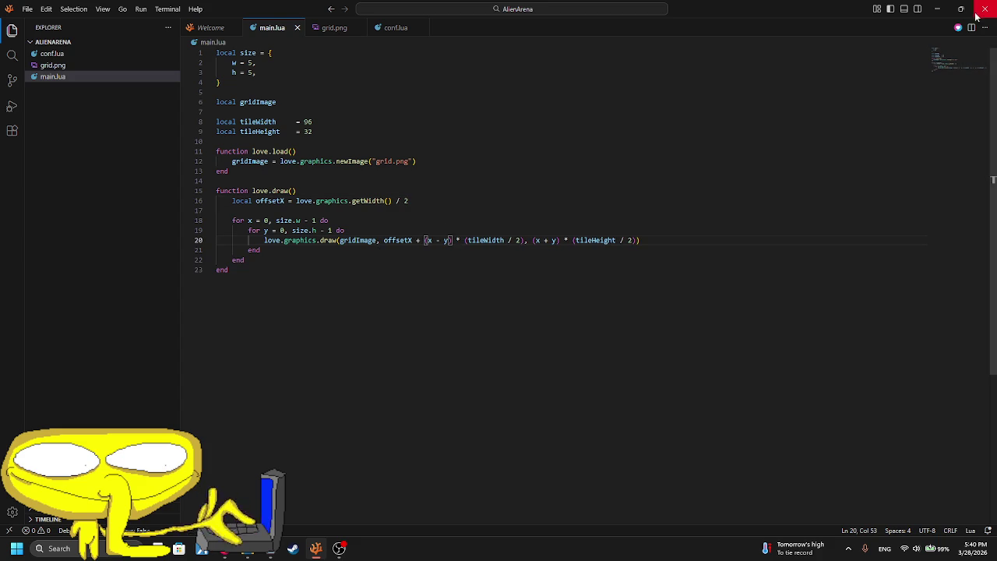
click(959, 28)
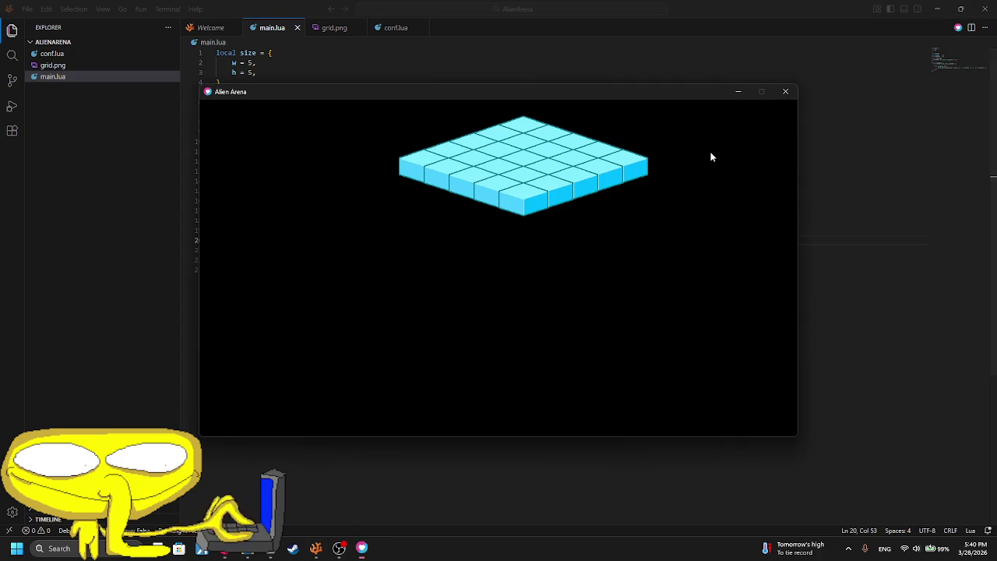
click(787, 92)
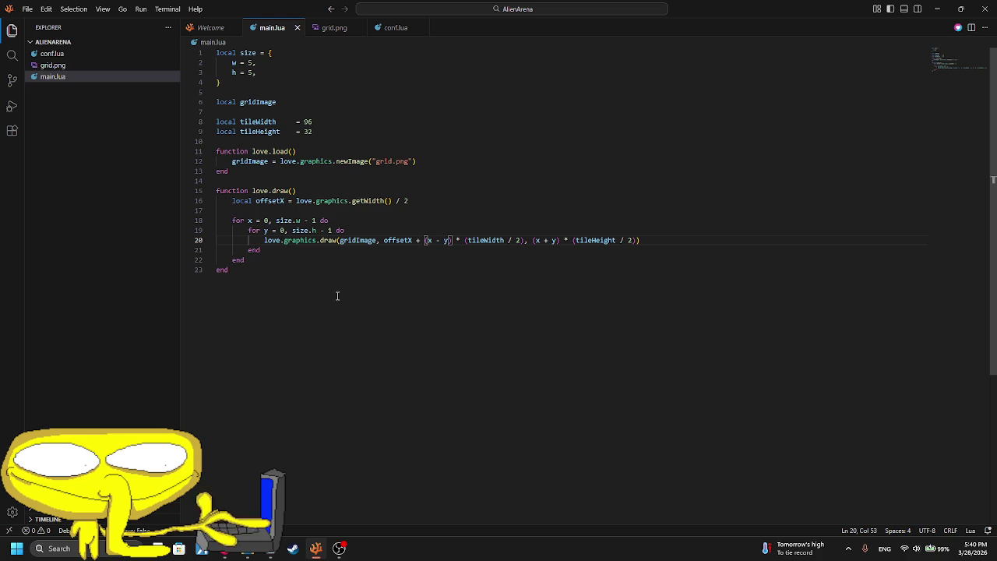
- After glancing at Grok's reference, add a local offsetY line below offsetX
click(202, 549)
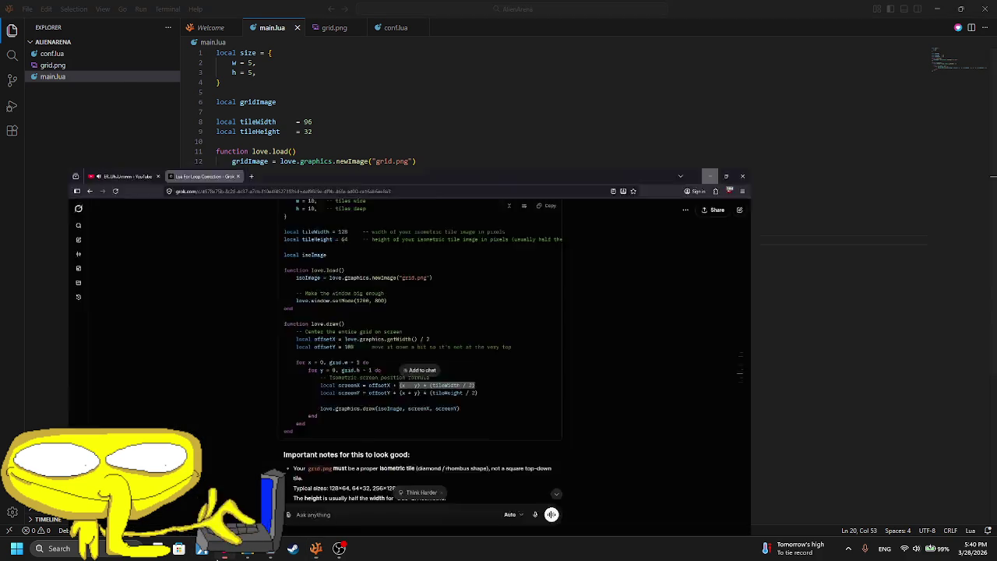
key(alt+Tab)
click(436, 200)
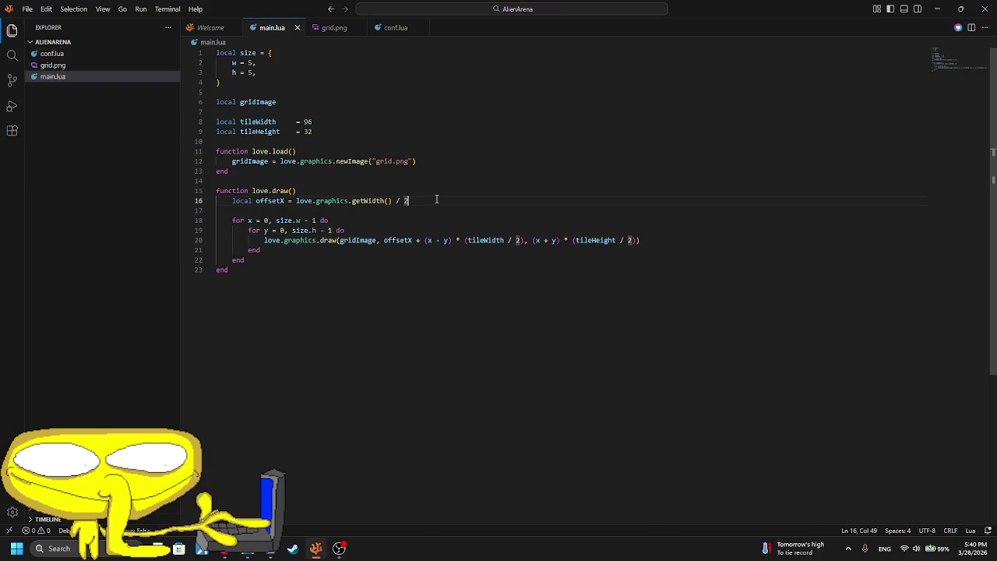
key(Return)
text(local )
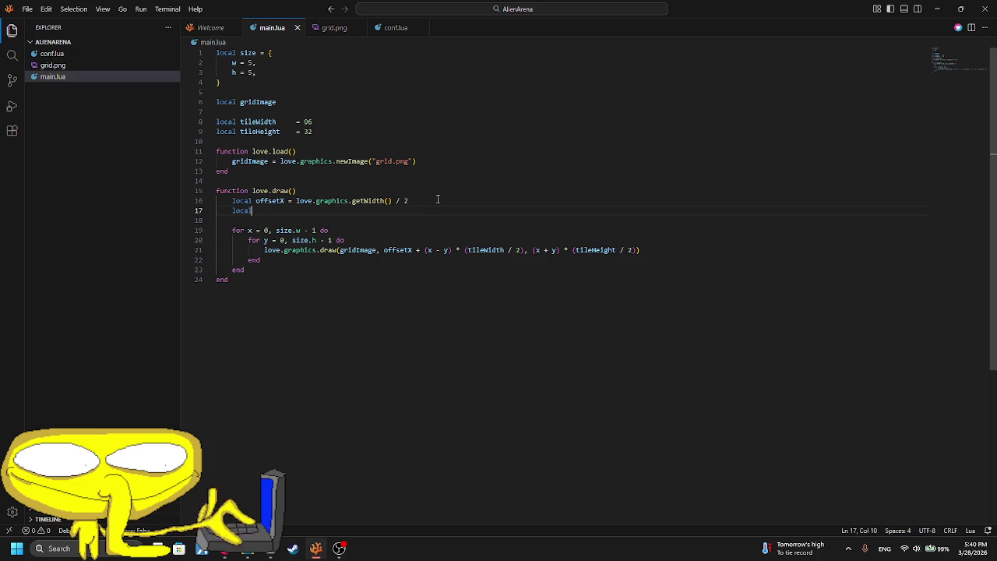
text(o)
key(Tab)
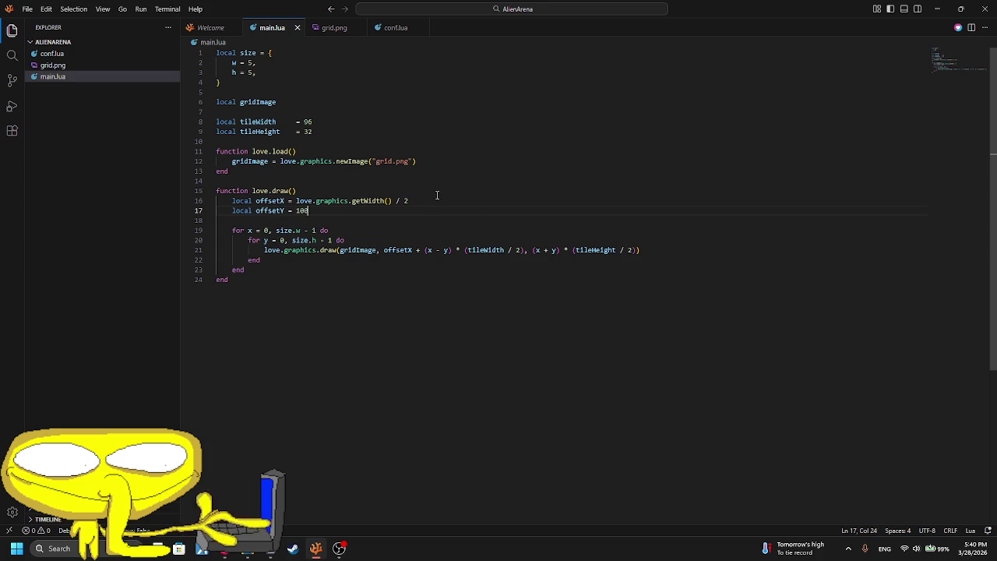
- Insert 'offsetY +' before the (x + y) term and run the game
text(offs)
key(Down)
key(Tab)
text(+)
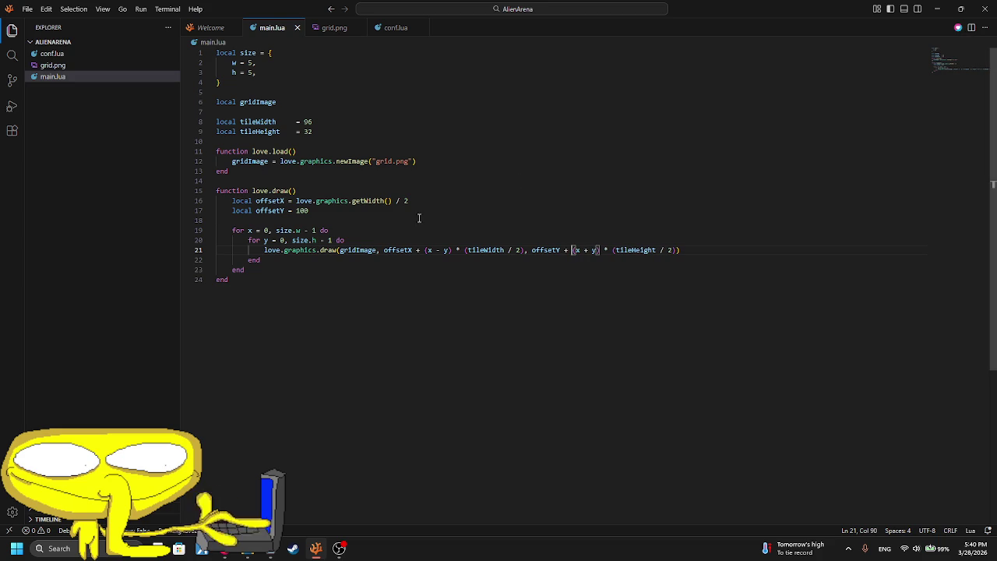
key(alt+l)
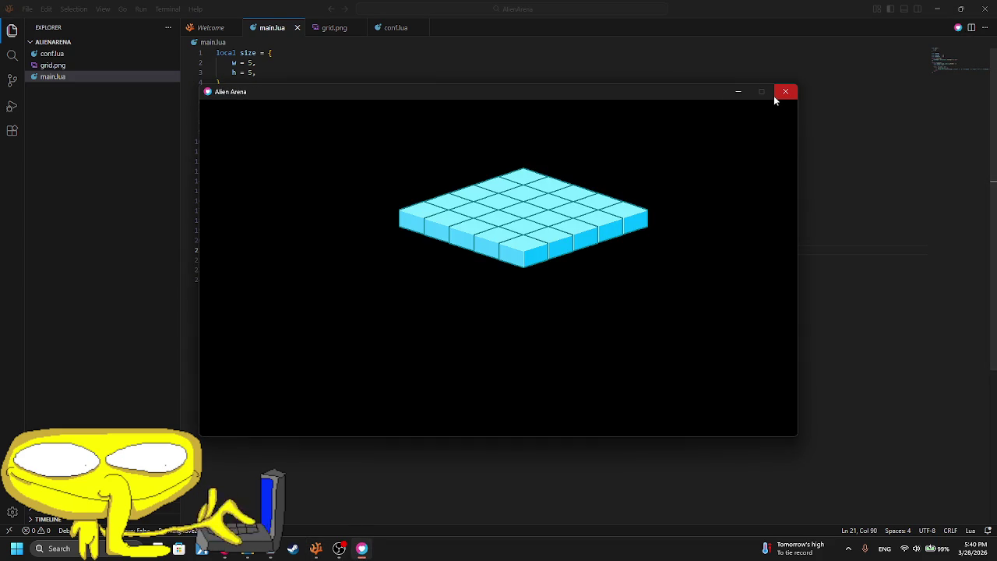
click(775, 95)
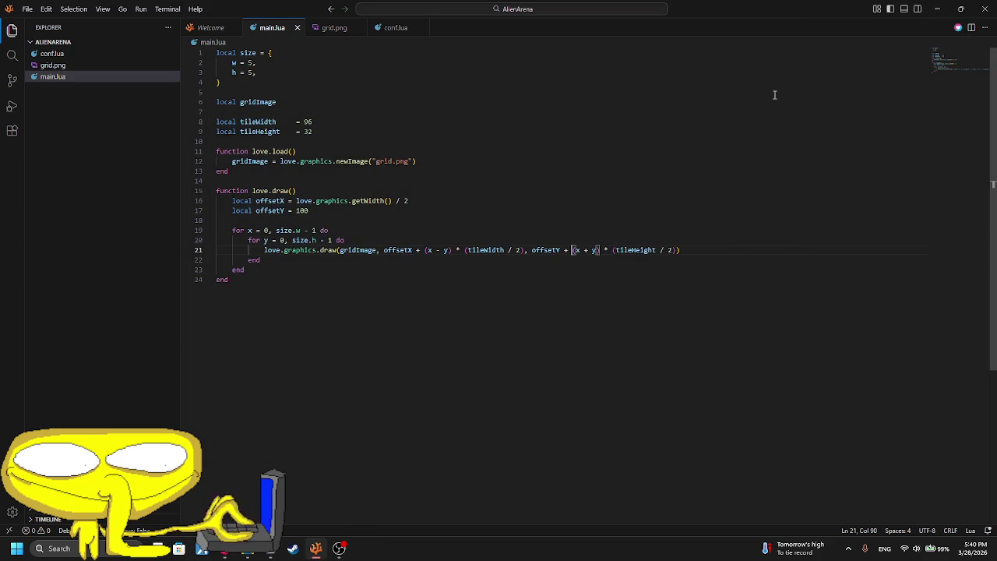
- Replace offsetY's value 100 with love.graphics.getHeight() and recheck the grid in the game
double_click(302, 210)
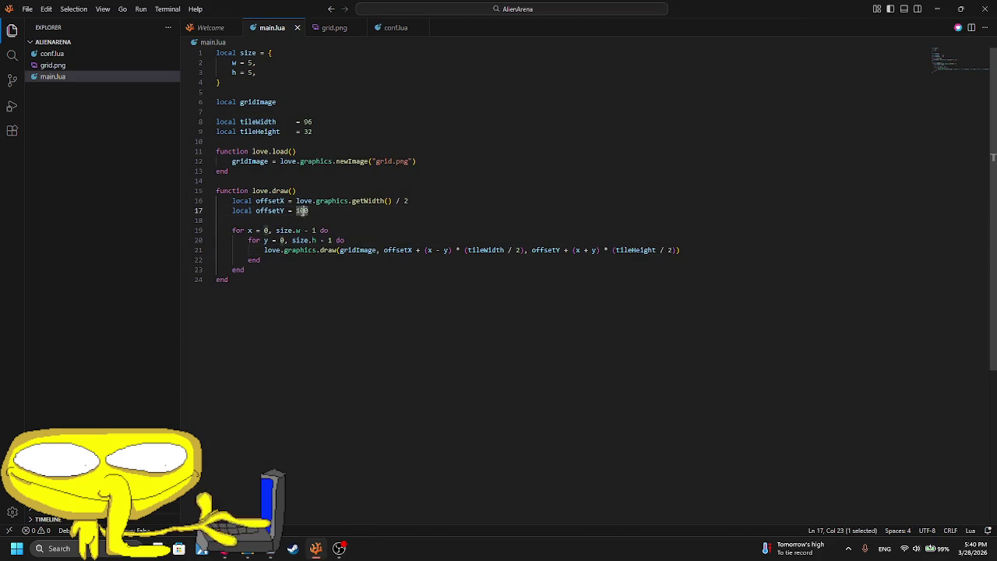
text(love.g)
key(Tab)
text(.getH)
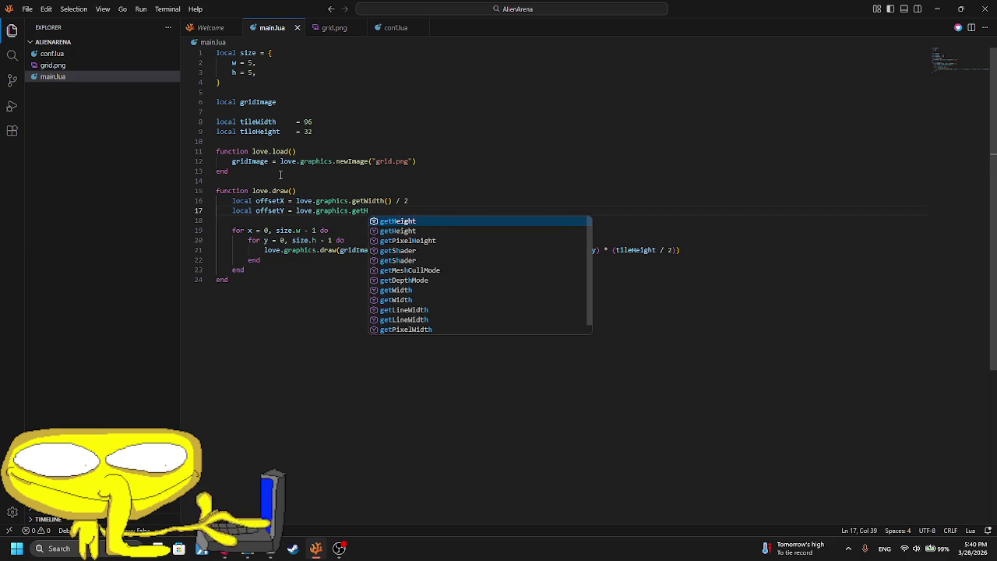
key(Tab)
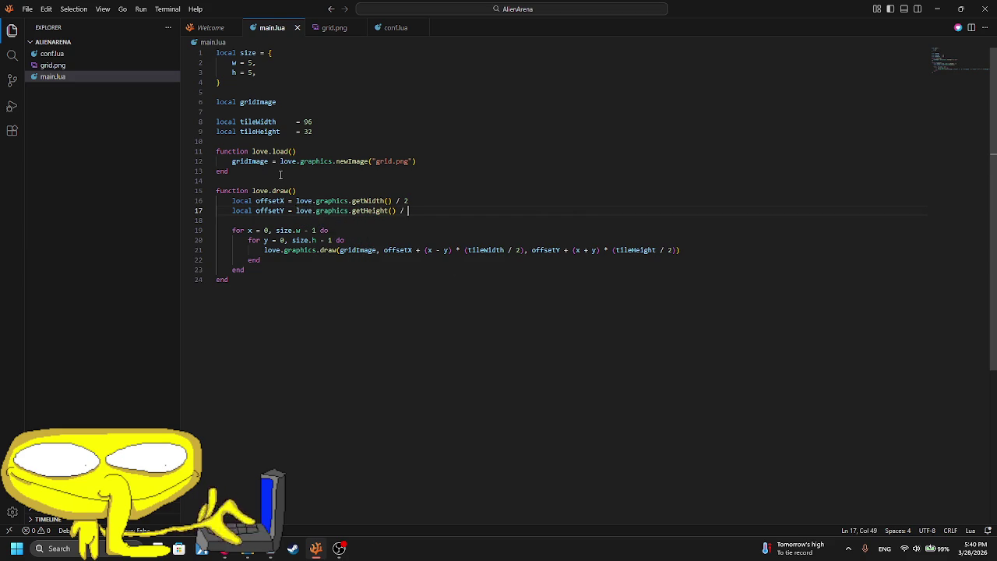
click(958, 27)
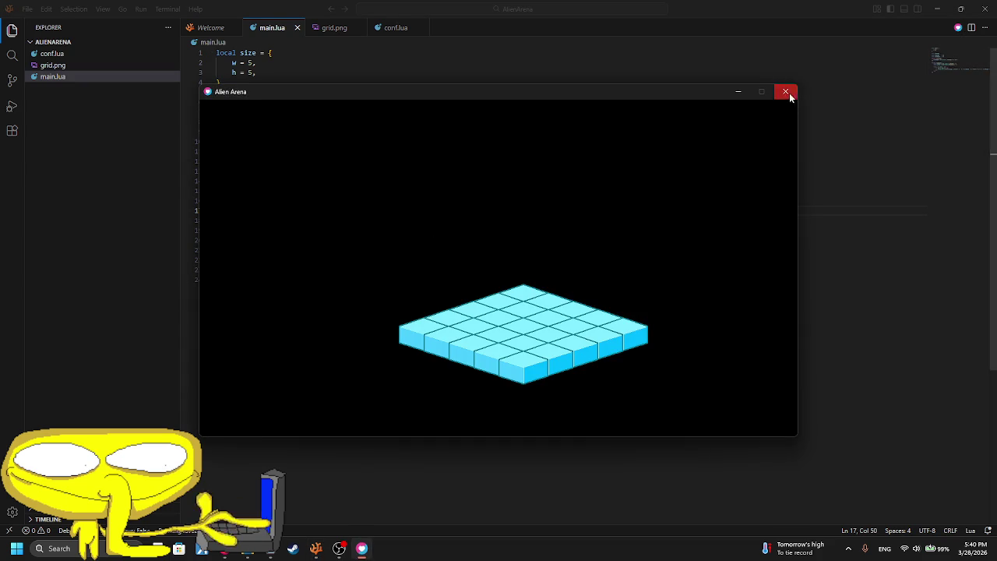
click(785, 91)
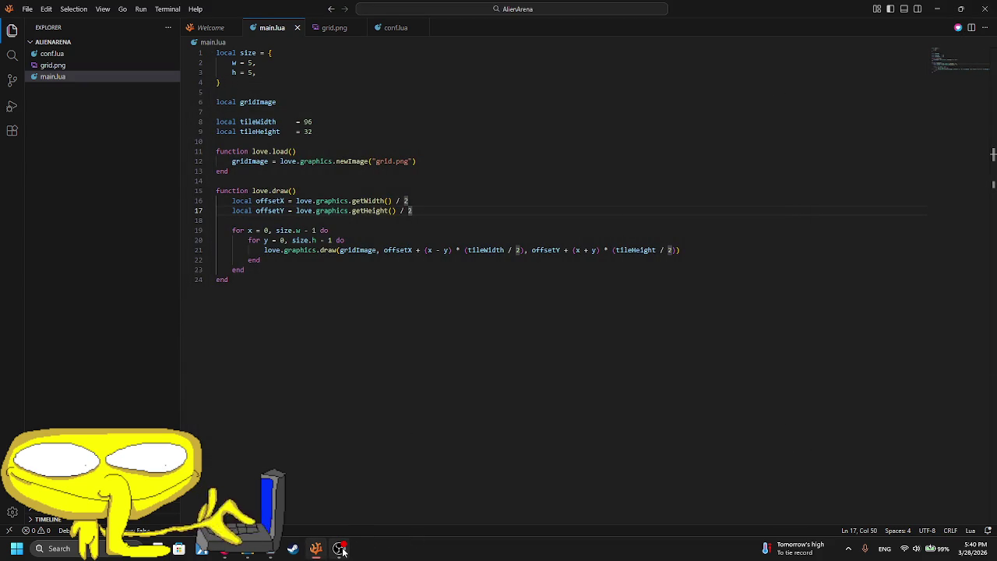
click(754, 281)
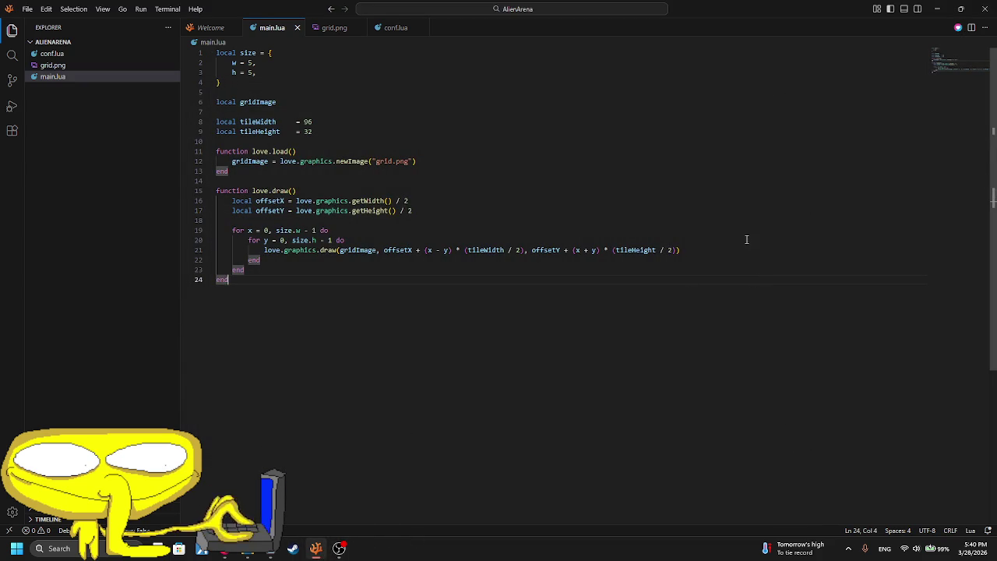
click(957, 28)
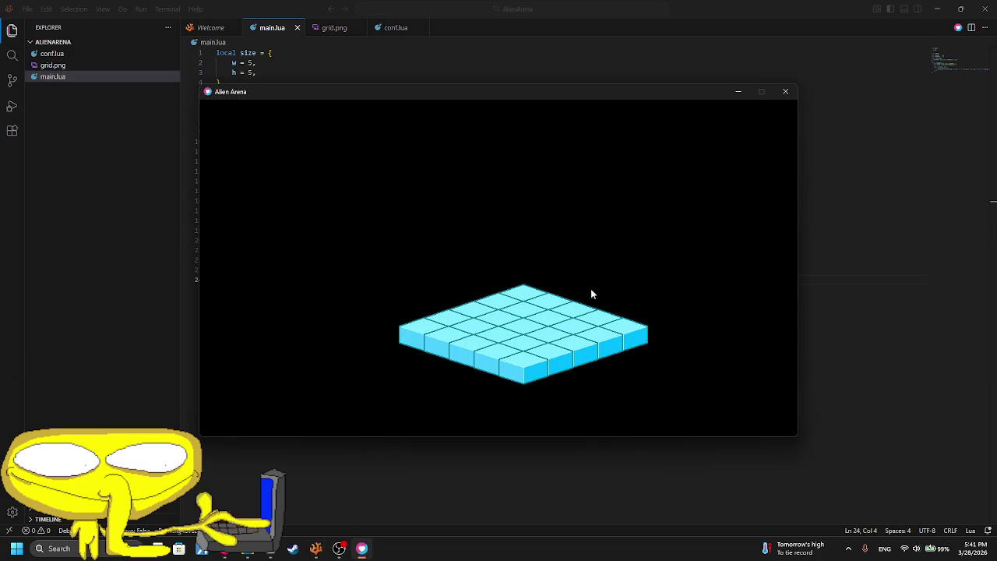
click(784, 92)
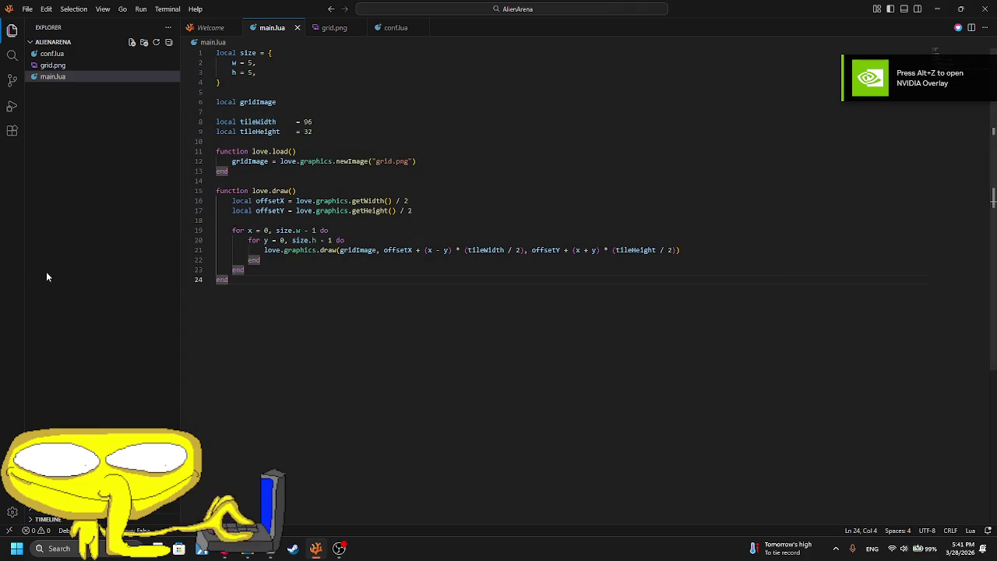
- Delete the love.draw body, the gridImage loading line and the top variable declarations
drag(246, 269, 171, 200)
key(Delete)
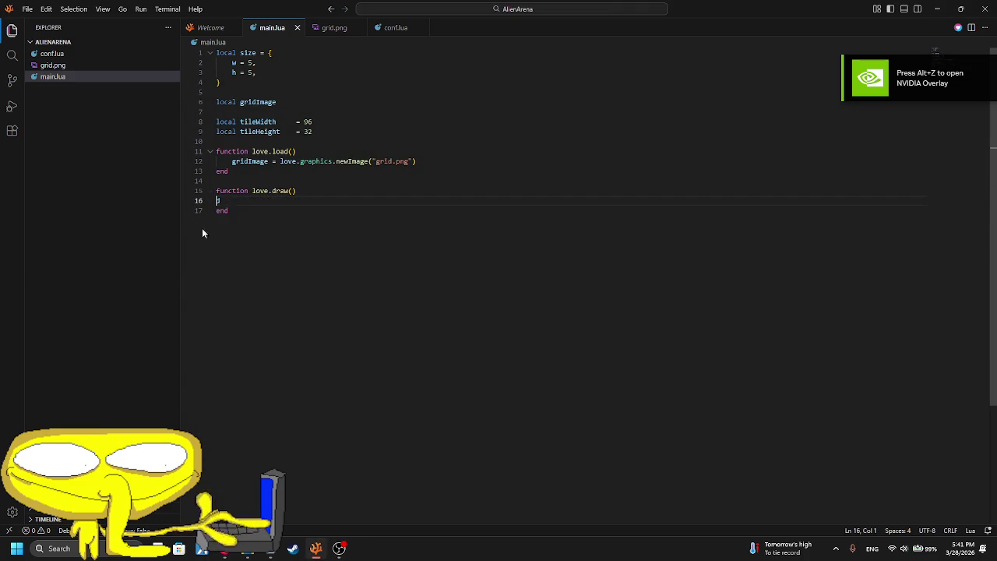
text(g)
key(BackSpace)
key(BackSpace)
drag(434, 161, 441, 150)
key(Delete)
drag(225, 141, 173, 28)
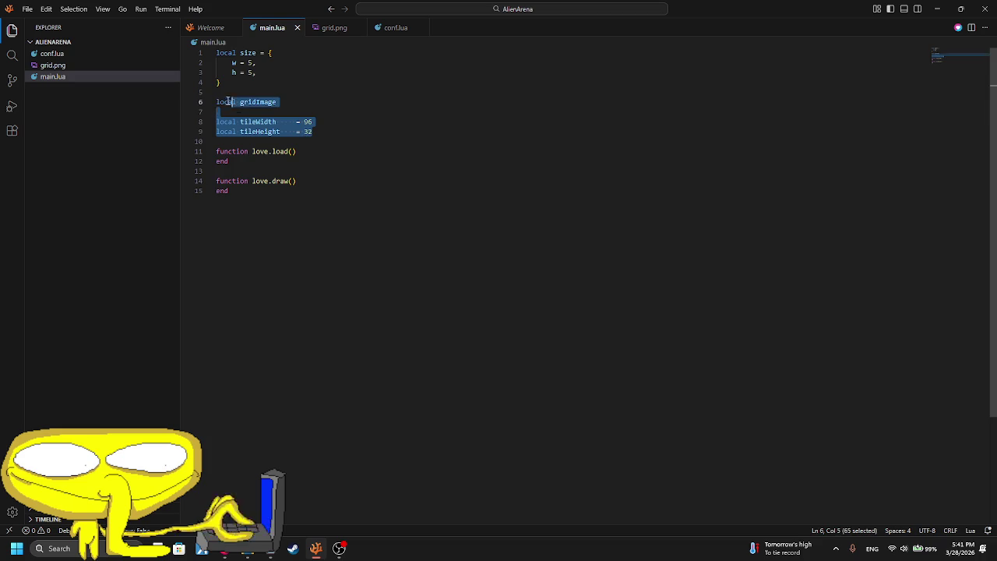
key(Delete)
key(Delete)
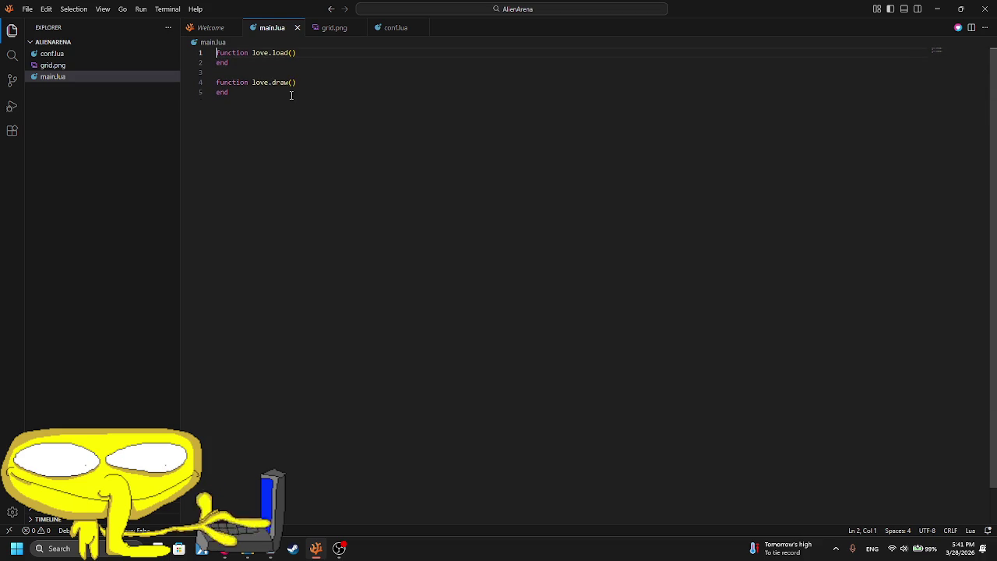
- Delete grid.png from the Explorer, moving it to the Recycle Bin
key(Delete)
click(69, 66)
key(Delete)
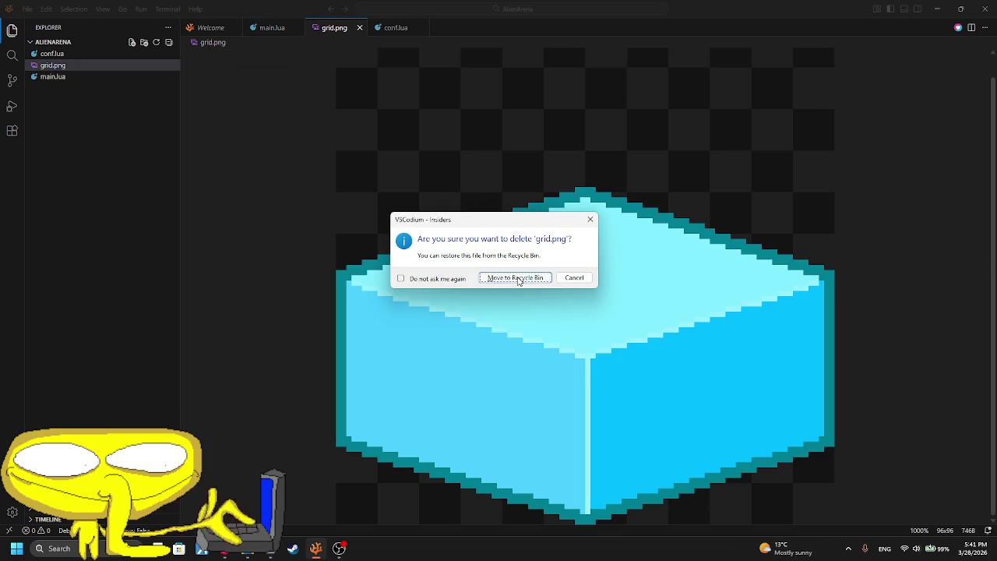
click(520, 281)
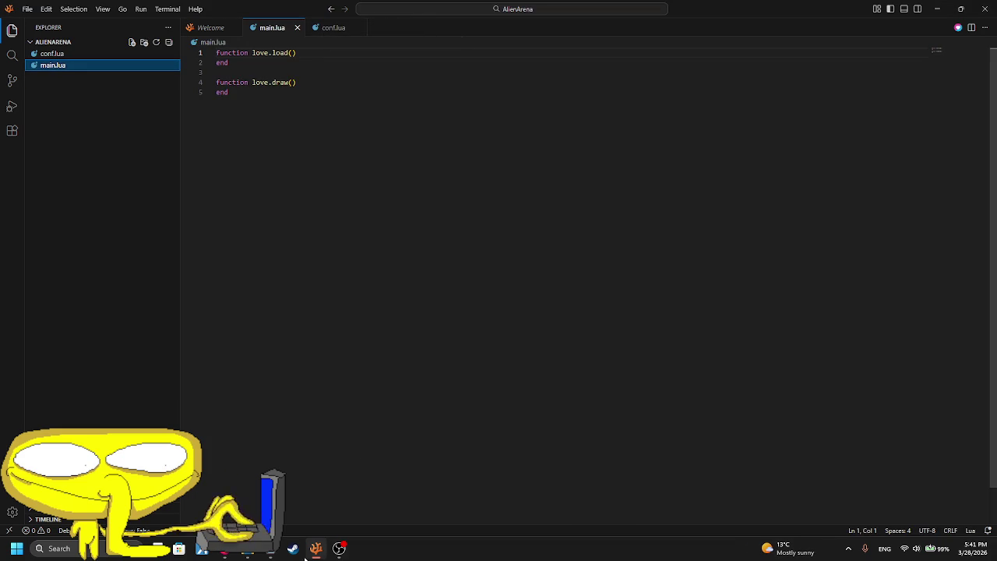
click(270, 548)
- Scribble red pencil lines over grid.png's tile, then close it with Don't Save
scroll(569, 195, up, 3)
scroll(570, 247, up, 2)
scroll(570, 248, down, 9)
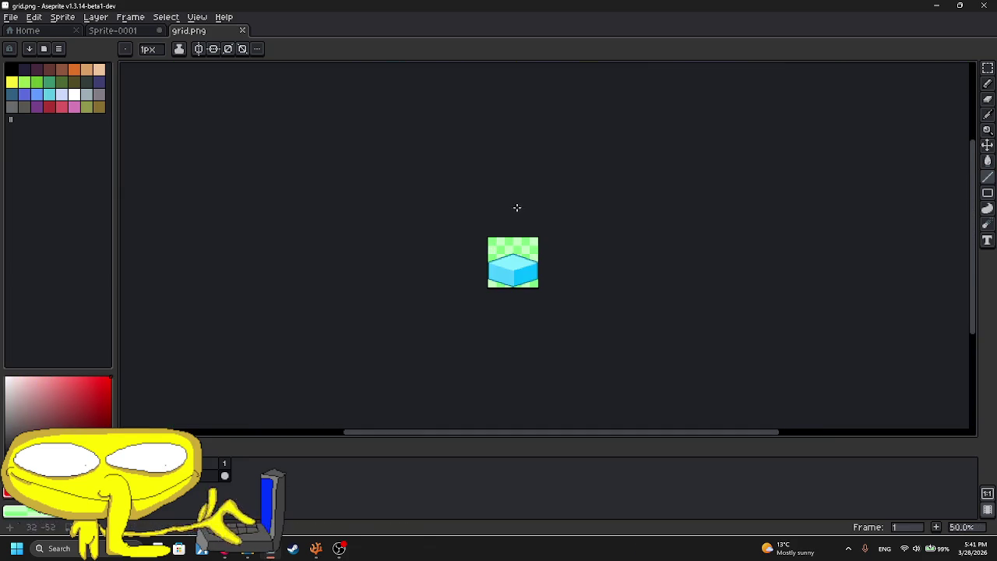
click(988, 114)
scroll(406, 283, up, 3)
mouse_move(405, 283)
mouse_down()
mouse_move(327, 303)
mouse_move(265, 398)
mouse_move(545, 367)
mouse_move(737, 292)
mouse_up()
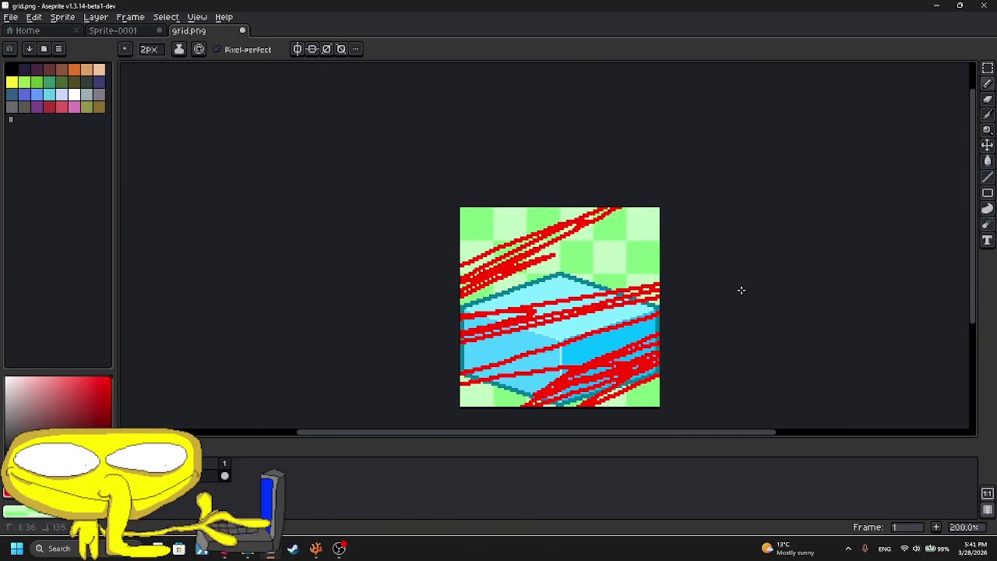
click(242, 30)
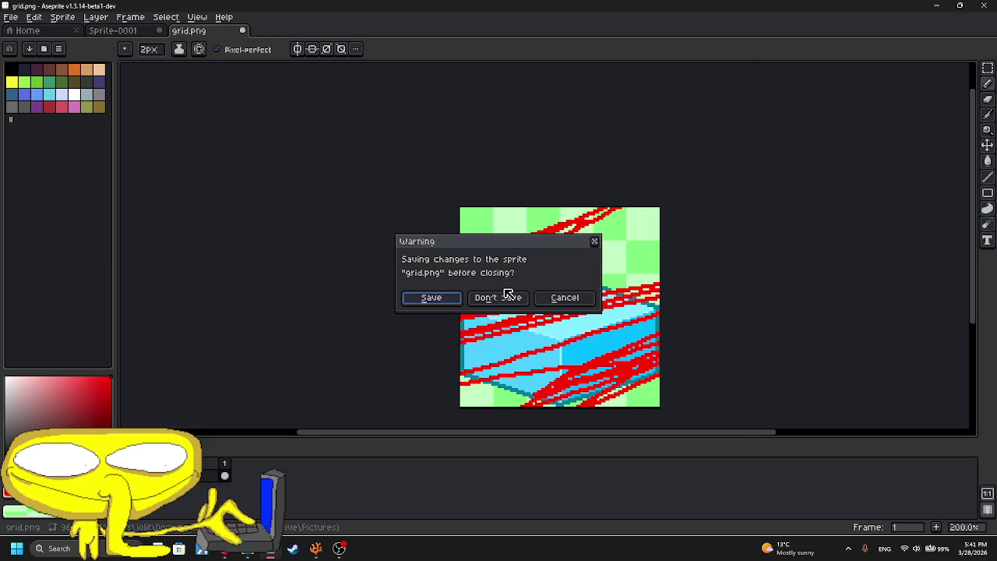
click(503, 294)
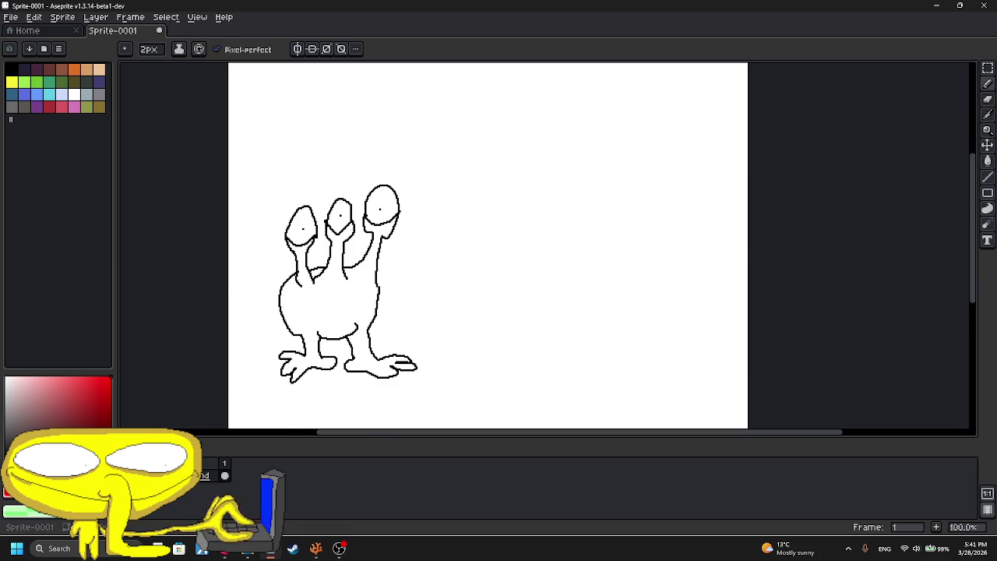
- Draw a diamond-shaped head outline with 2-pixel straight lines, undoing stray strokes
scroll(483, 144, up, 1)
scroll(486, 133, up, 1)
mouse_move(428, 162)
mouse_down()
mouse_move(265, 267)
mouse_move(646, 189)
mouse_move(452, 127)
mouse_up()
key(ctrl+z)
click(987, 161)
mouse_move(577, 145)
mouse_down()
mouse_move(452, 292)
mouse_move(615, 394)
mouse_up()
key(ctrl+z)
click(148, 48)
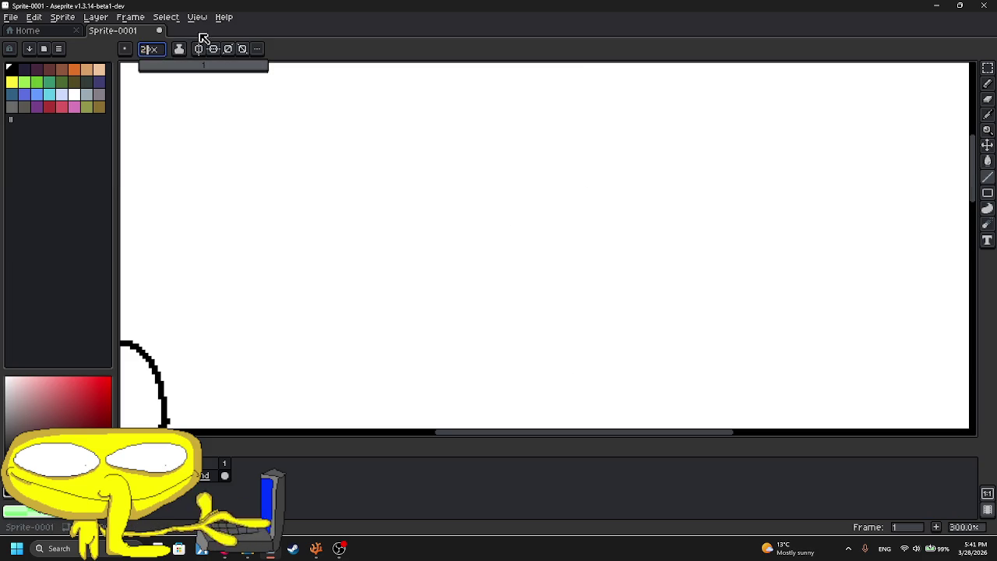
mouse_move(482, 85)
mouse_down()
mouse_move(345, 209)
mouse_move(516, 336)
mouse_move(605, 272)
mouse_up()
key(ctrl+z)
mouse_move(516, 337)
mouse_down()
mouse_move(636, 210)
mouse_move(482, 83)
mouse_up()
- Draw two vertical eye lines and a V-shaped mouth inside the diamond
scroll(450, 166, up, 2)
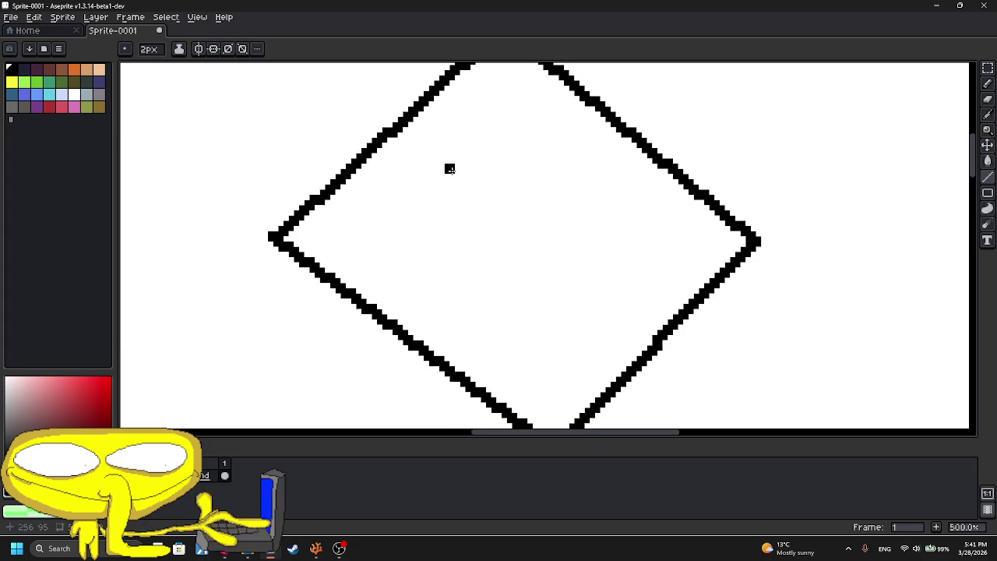
drag(449, 166, 465, 263)
drag(558, 174, 559, 277)
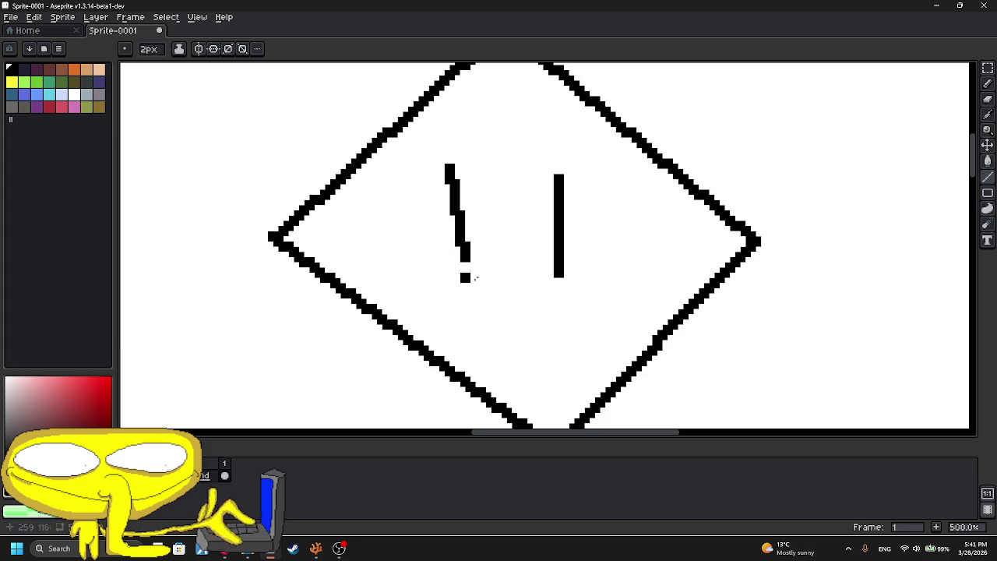
click(987, 83)
drag(485, 296, 523, 319)
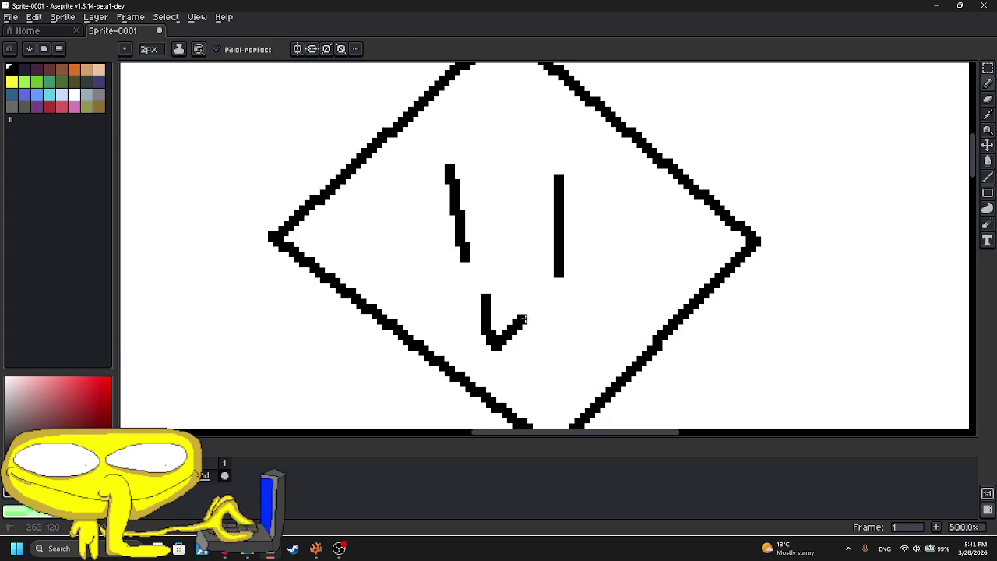
scroll(445, 201, up, 2)
drag(385, 147, 444, 159)
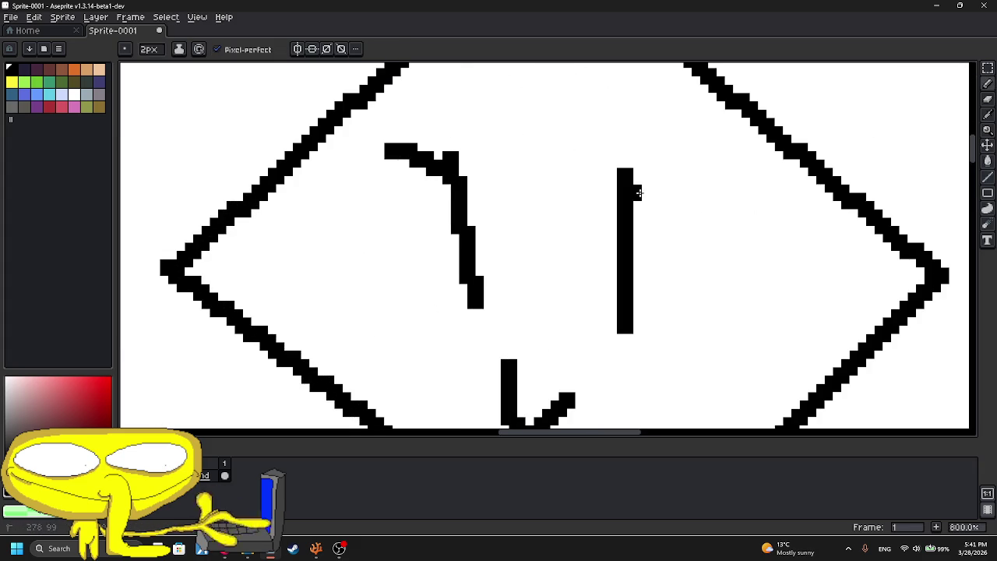
drag(637, 192, 694, 144)
scroll(612, 151, down, 2)
scroll(612, 151, down, 5)
scroll(600, 151, up, 5)
drag(600, 172, 514, 174)
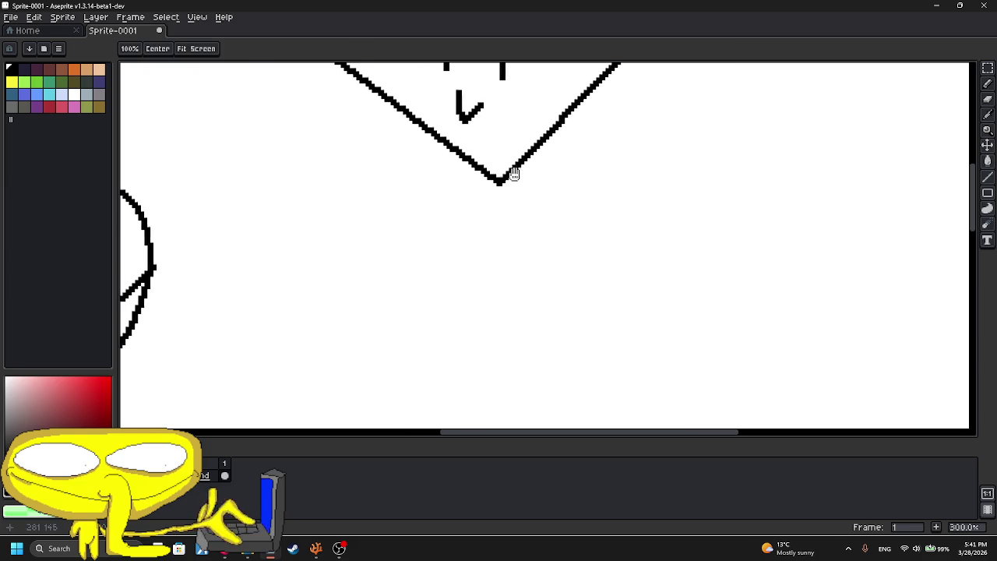
- Draw the torso lines and a curved right arm beneath the diamond head, undoing misplaced strokes
drag(564, 155, 553, 236)
key(ctrl+z)
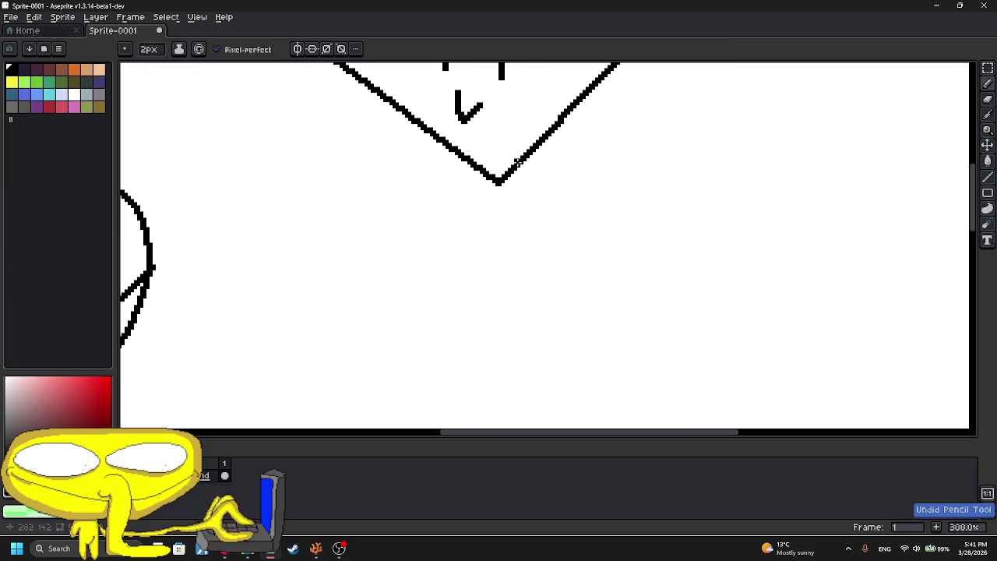
drag(522, 152, 529, 209)
key(ctrl+z)
drag(527, 154, 550, 250)
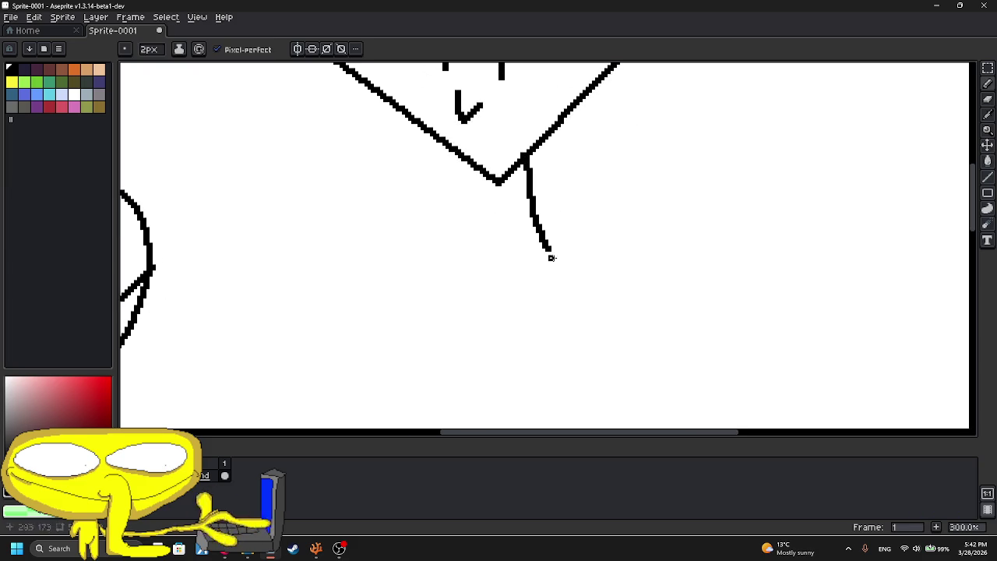
scroll(538, 159, up, 2)
key(ctrl+z)
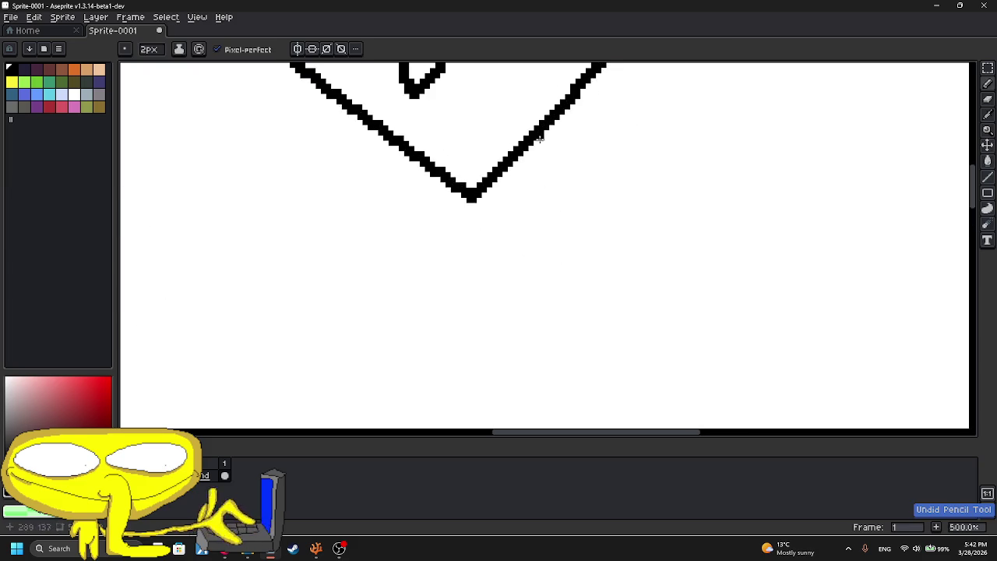
drag(523, 185, 529, 260)
drag(543, 134, 549, 262)
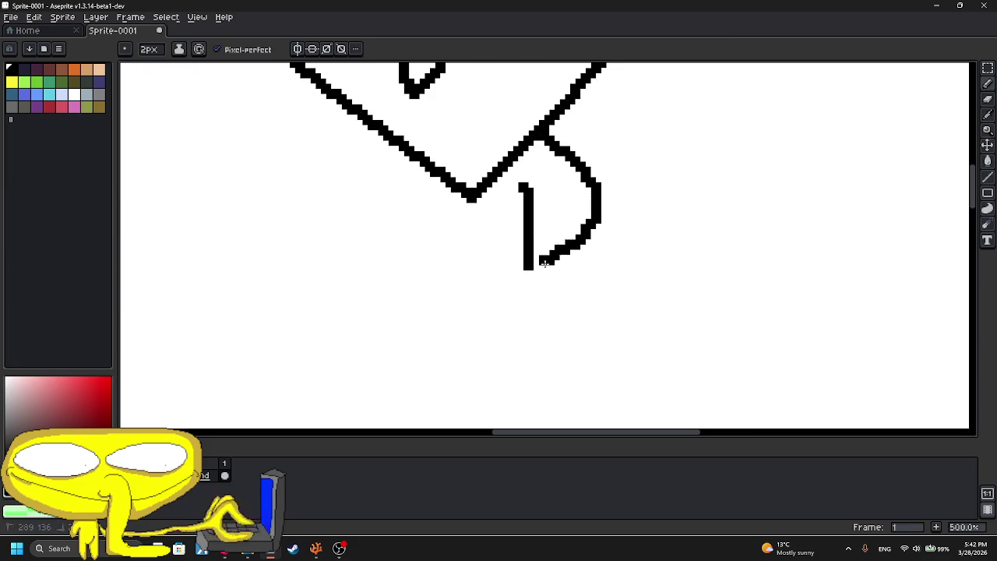
key(ctrl+z)
key(ctrl+z)
drag(527, 186, 585, 357)
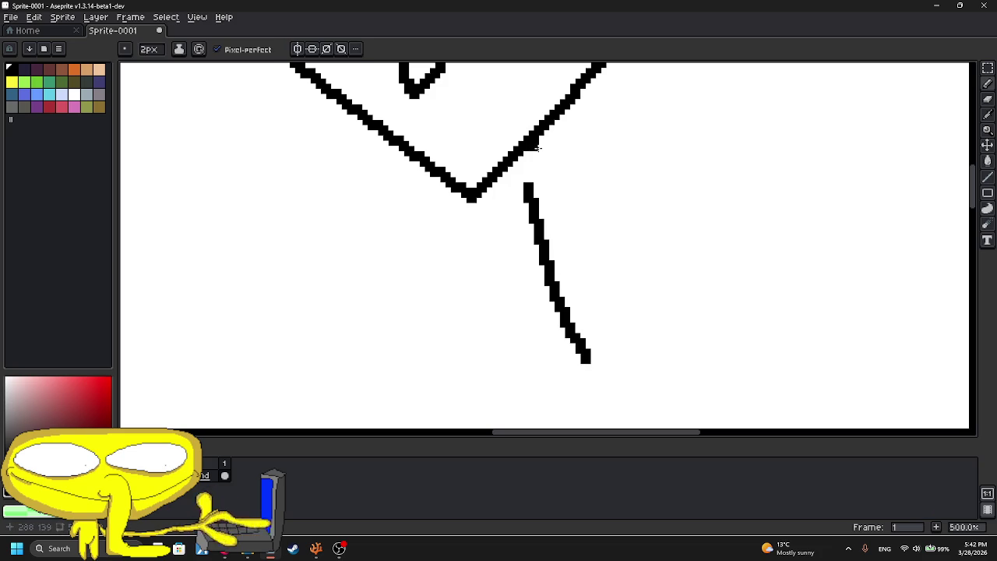
drag(535, 155, 570, 270)
drag(438, 181, 458, 315)
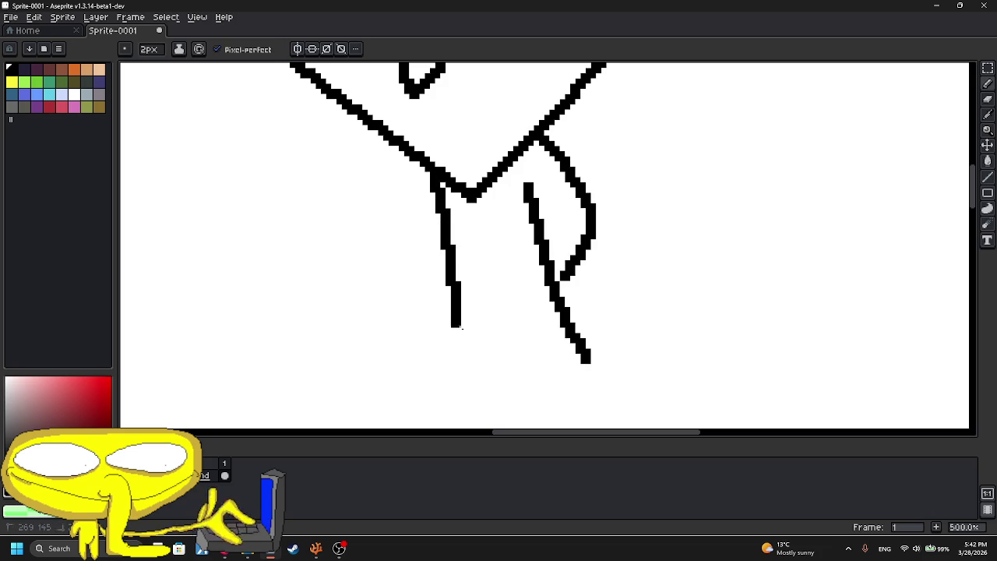
scroll(452, 228, down, 2)
scroll(494, 270, down, 5)
- Draw a waistline across the body and the skirt outline below it
drag(430, 141, 552, 149)
key(ctrl+z)
drag(444, 144, 501, 143)
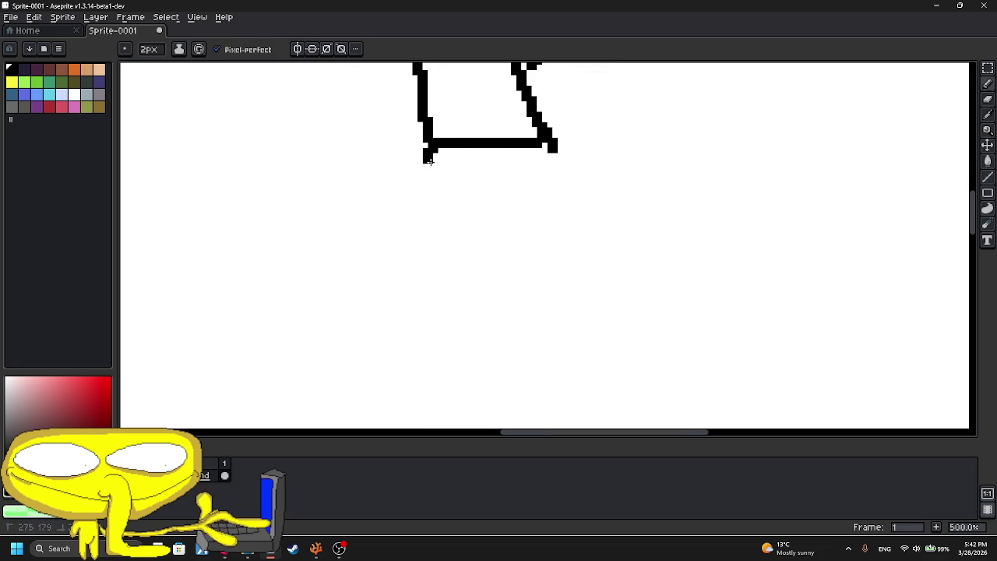
drag(429, 159, 576, 144)
mouse_move(439, 159)
mouse_down()
mouse_move(381, 292)
mouse_move(606, 273)
mouse_move(551, 145)
mouse_up()
scroll(549, 148, down, 3)
scroll(528, 203, up, 2)
- Sketch the legs below the skirt, removing stray strokes and redrawing shorter leg lines
mouse_move(450, 222)
mouse_down()
mouse_move(524, 261)
mouse_move(546, 218)
mouse_up()
scroll(448, 181, up, 3)
drag(450, 130, 463, 196)
scroll(465, 195, down, 4)
scroll(466, 183, up, 1)
key(ctrl+z)
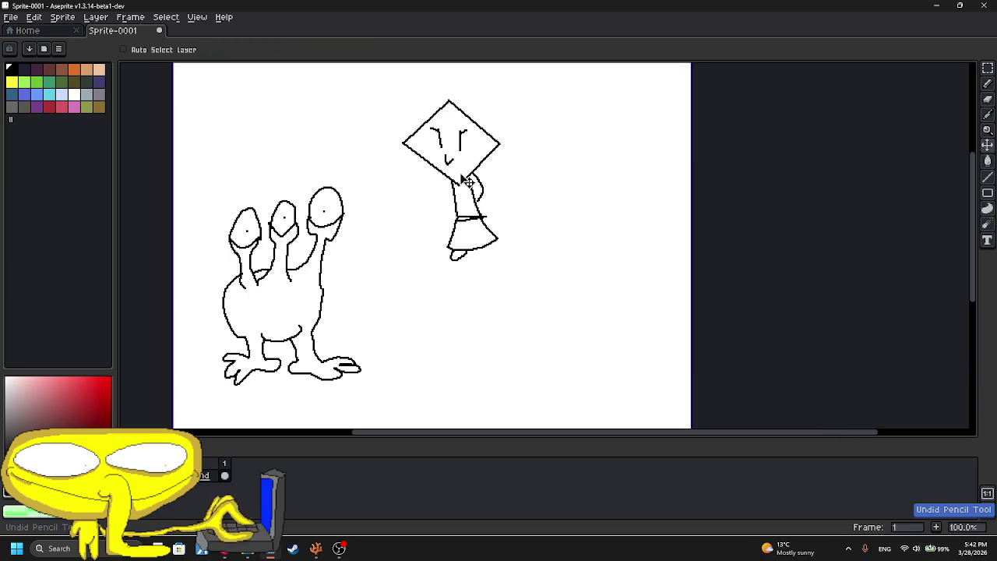
scroll(466, 182, up, 4)
key(ctrl+z)
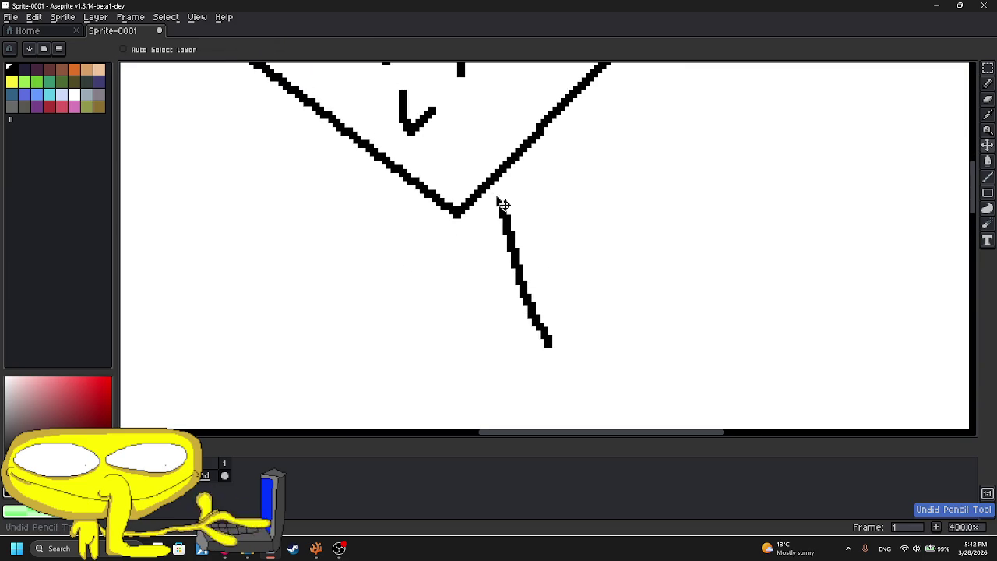
key(ctrl+z)
key(b)
drag(497, 204, 533, 294)
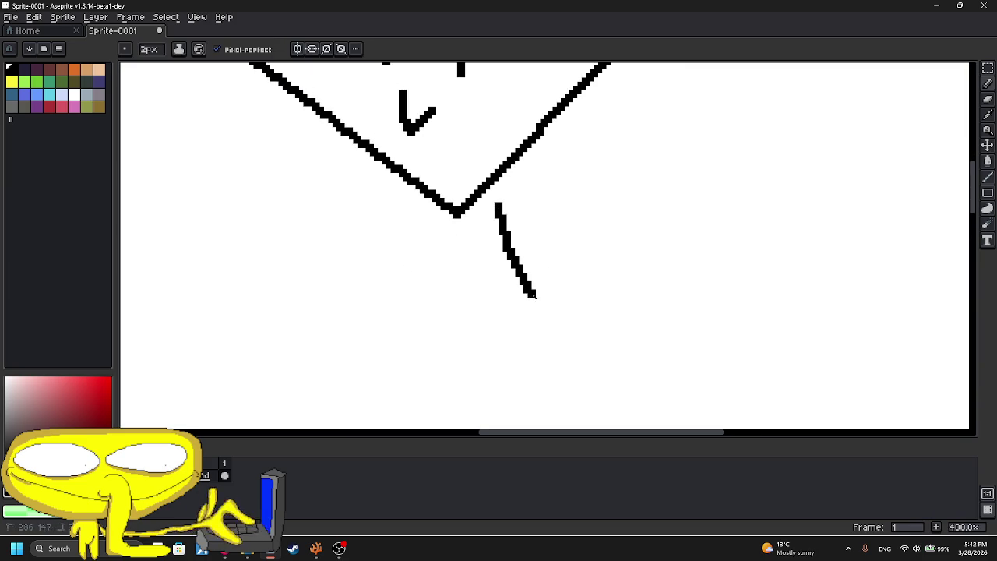
drag(506, 166, 536, 229)
- Add the left leg lines and extend the skirt curve across to the right leg
key(ctrl+z)
drag(426, 192, 448, 284)
mouse_move(413, 187)
mouse_down()
mouse_move(440, 262)
mouse_move(413, 182)
mouse_up()
drag(457, 223, 514, 216)
mouse_move(424, 216)
mouse_down()
mouse_move(383, 312)
mouse_move(551, 269)
mouse_move(514, 218)
mouse_up()
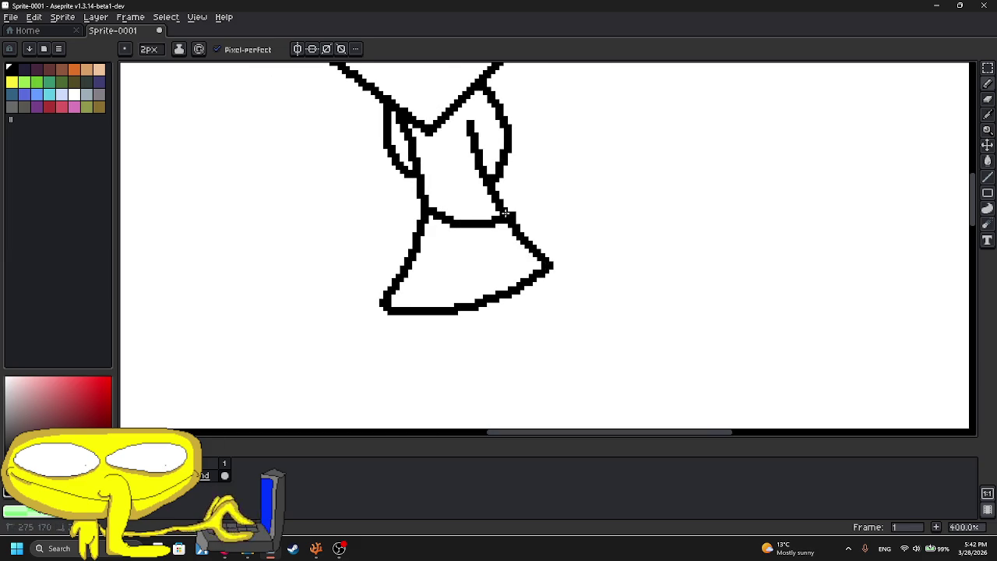
scroll(498, 233, down, 4)
scroll(468, 253, up, 3)
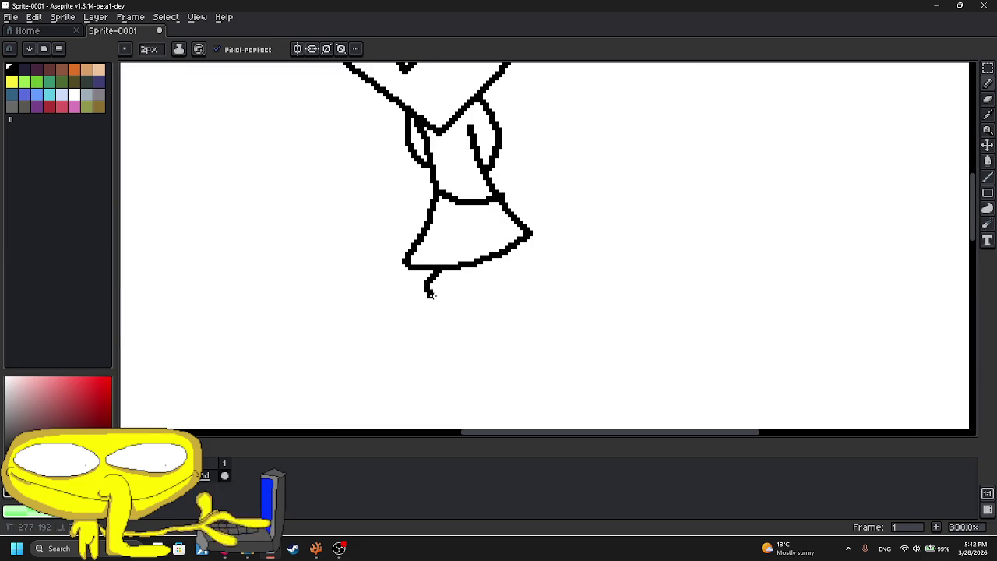
scroll(489, 254, down, 3)
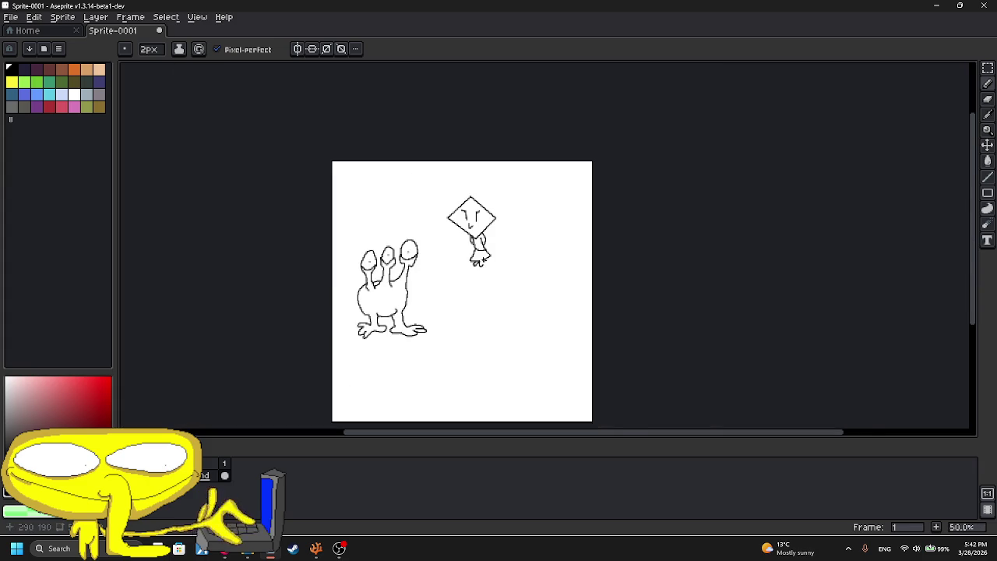
- Erase the old eyes and mouth inside the diamond and draw a new left eye stroke
scroll(484, 242, up, 1)
scroll(433, 161, up, 4)
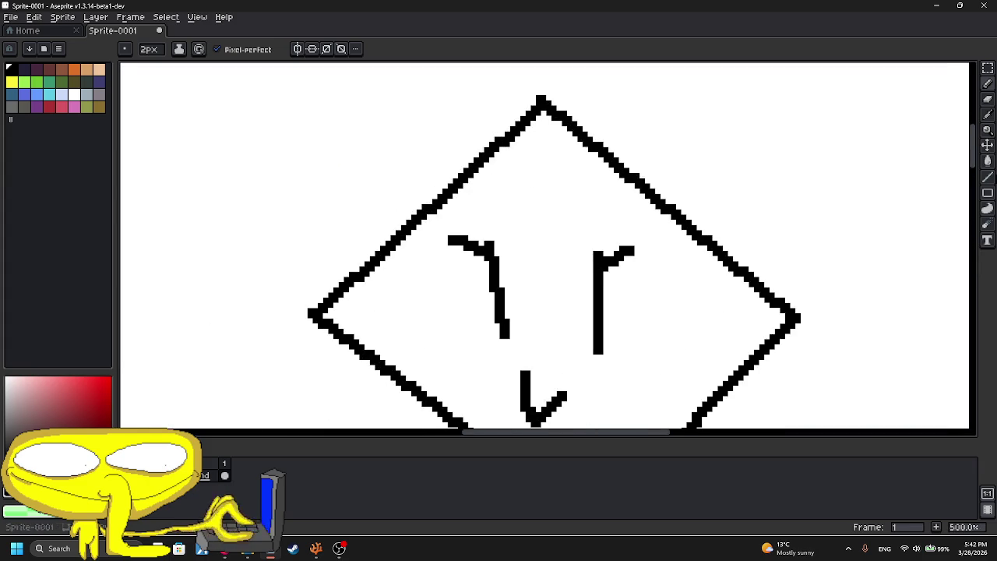
key(e)
mouse_move(604, 339)
mouse_down()
mouse_move(546, 382)
mouse_move(494, 256)
mouse_move(464, 245)
mouse_up()
click(988, 84)
scroll(458, 261, up, 2)
mouse_move(397, 267)
mouse_down()
mouse_move(457, 307)
mouse_move(432, 218)
mouse_move(423, 321)
mouse_up()
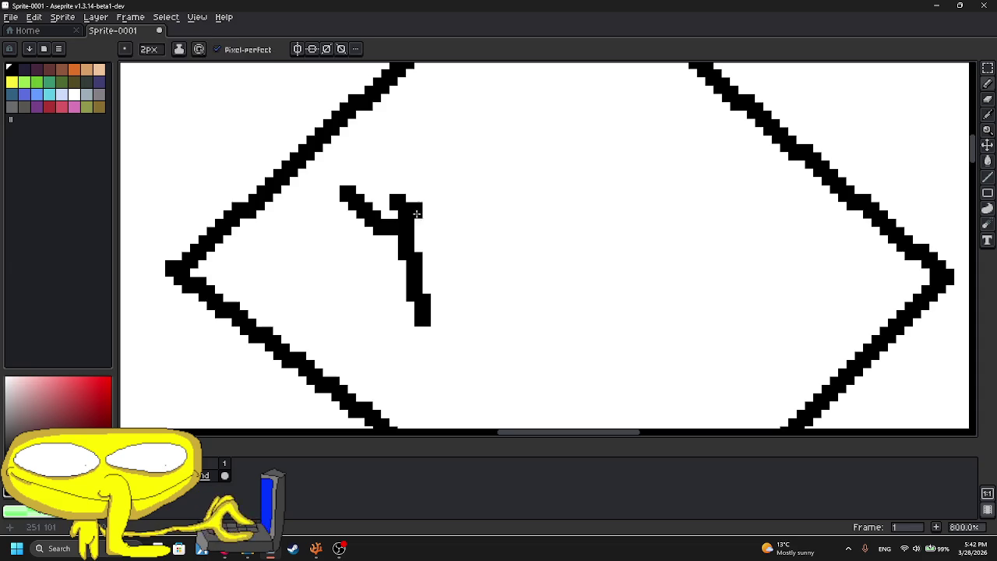
key(ctrl+z)
drag(402, 204, 430, 337)
- Draw the right eye with a small branch and a V-shaped mouth beneath the eyes
drag(444, 317, 340, 255)
drag(414, 150, 457, 324)
key(ctrl+z)
drag(423, 161, 442, 284)
drag(441, 187, 495, 144)
drag(338, 317, 398, 335)
scroll(395, 337, down, 4)
scroll(395, 336, down, 4)
scroll(436, 234, up, 2)
scroll(436, 234, down, 2)
scroll(435, 234, up, 1)
scroll(436, 233, up, 1)
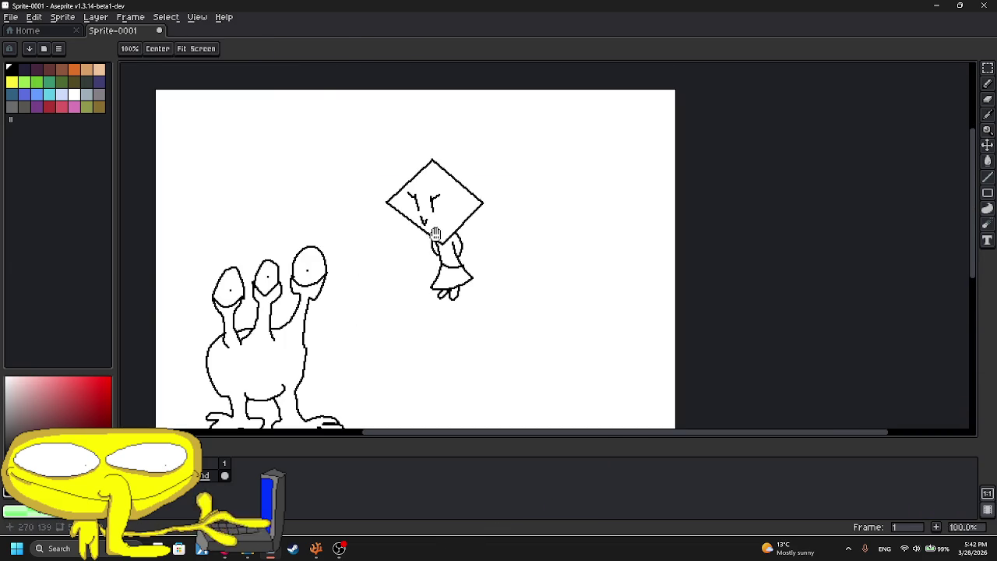
scroll(436, 233, up, 4)
- Draw a line from the neck down to the skirt edge and a short stroke inside the skirt
key(e)
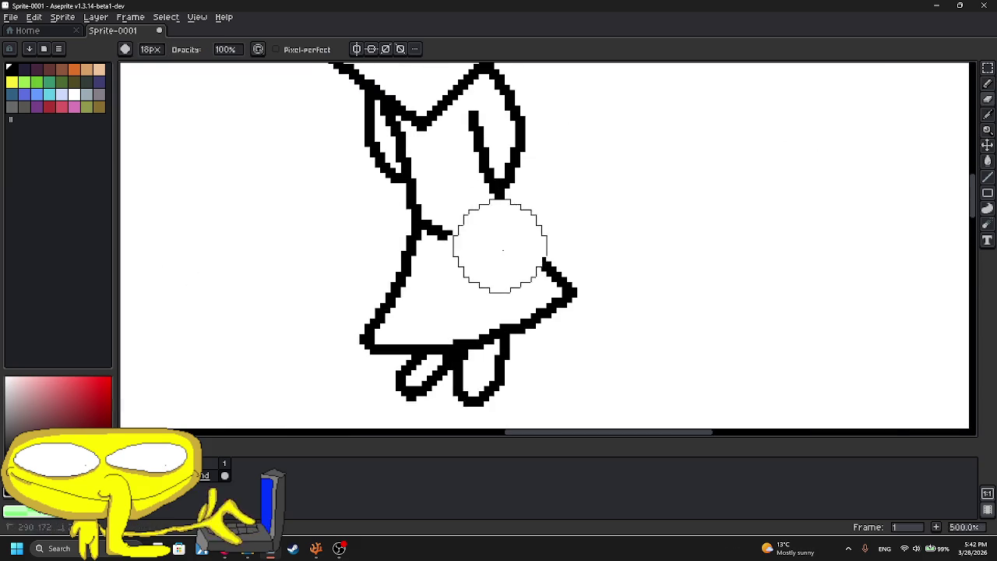
click(988, 83)
scroll(459, 214, up, 2)
mouse_move(443, 247)
mouse_down()
mouse_move(532, 208)
mouse_move(634, 333)
mouse_up()
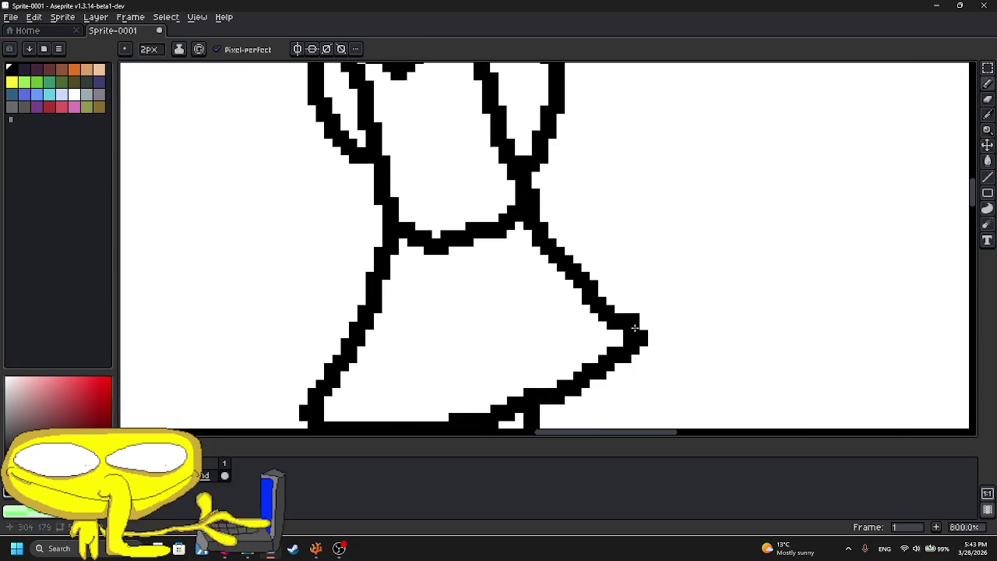
scroll(634, 333, down, 6)
scroll(444, 261, up, 4)
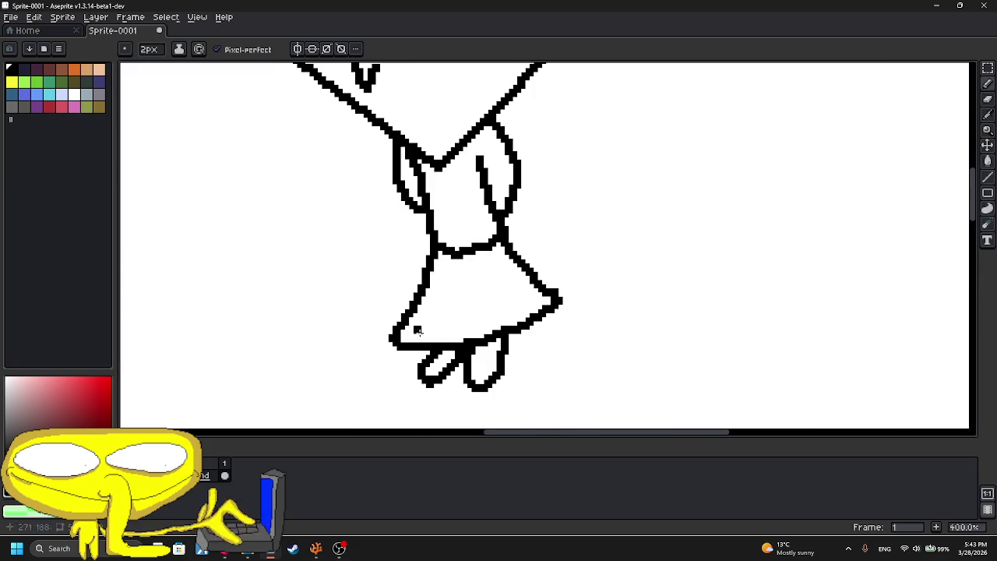
scroll(421, 330, up, 3)
drag(427, 335, 452, 292)
- Erase the skirt's bottom and lower-right outline, then redraw the hem as a frilled edge
key(e)
key(ctrl+z)
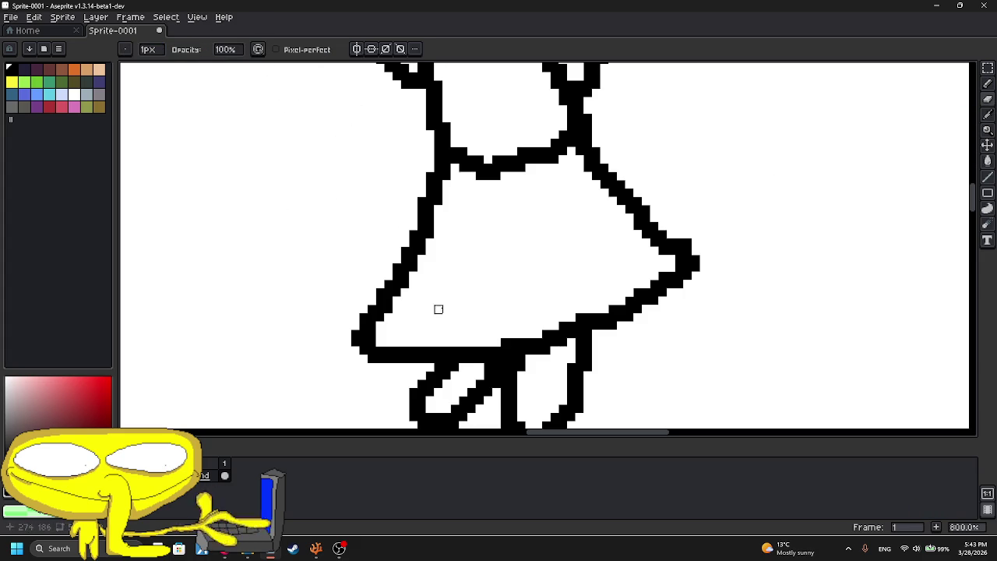
mouse_move(411, 357)
mouse_down()
mouse_move(460, 345)
mouse_move(430, 361)
mouse_move(447, 350)
mouse_up()
mouse_move(638, 309)
mouse_down()
mouse_move(603, 340)
mouse_move(652, 275)
mouse_move(629, 325)
mouse_up()
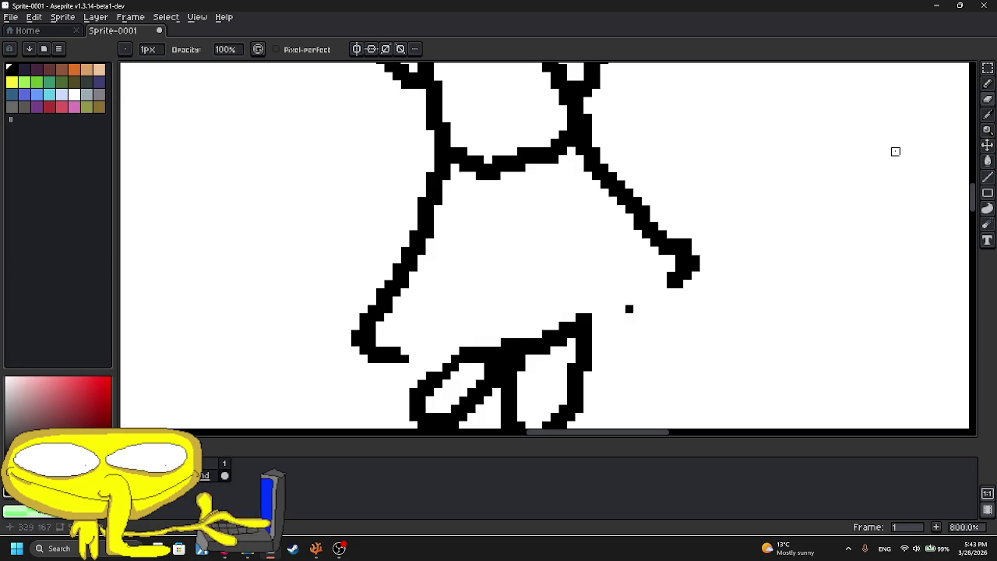
click(988, 83)
mouse_move(395, 361)
mouse_down()
mouse_move(436, 342)
mouse_move(427, 345)
mouse_move(488, 350)
mouse_move(471, 311)
mouse_move(502, 338)
mouse_move(568, 330)
mouse_move(584, 304)
mouse_move(592, 320)
mouse_move(664, 308)
mouse_move(645, 283)
mouse_move(681, 301)
mouse_up()
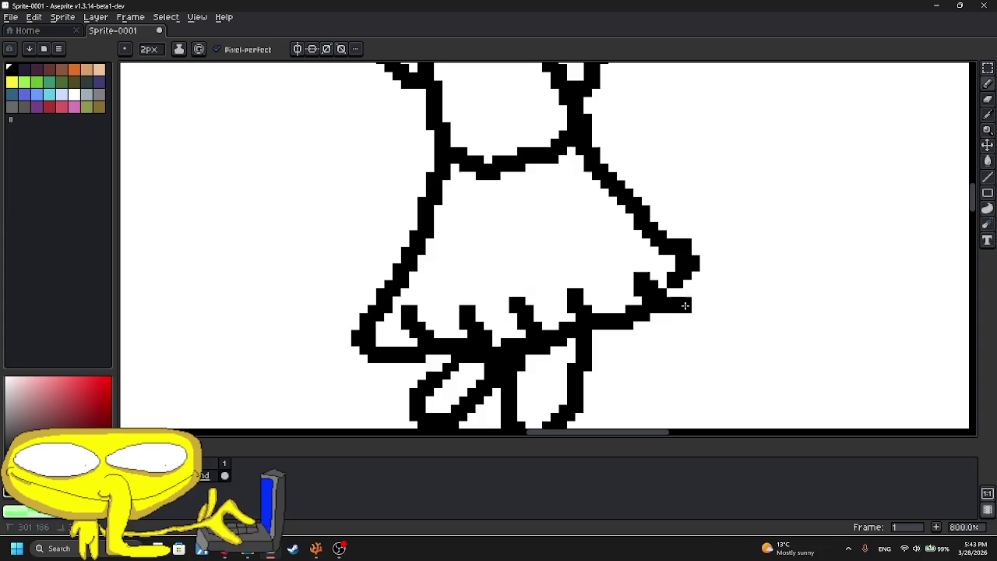
- Undo the last pencil stroke and erase, restoring the skirt's straight hem
drag(476, 230, 477, 280)
scroll(577, 197, down, 4)
scroll(588, 197, down, 2)
key(ctrl+z)
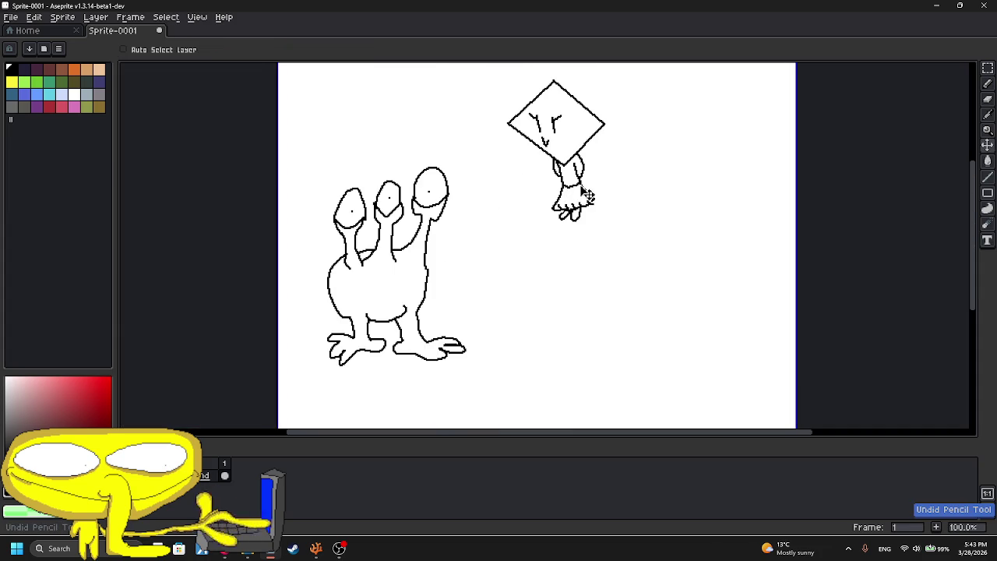
key(ctrl+z)
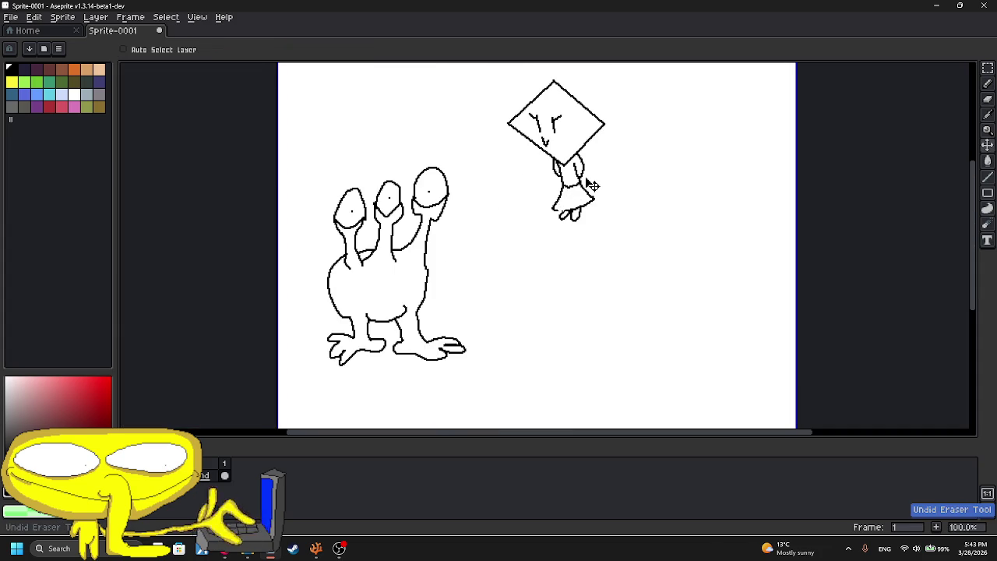
scroll(592, 186, up, 5)
- Undo one more stray stroke and quit Aseprite without saving Sprite-0001
drag(580, 187, 645, 213)
key(ctrl+z)
scroll(711, 186, down, 5)
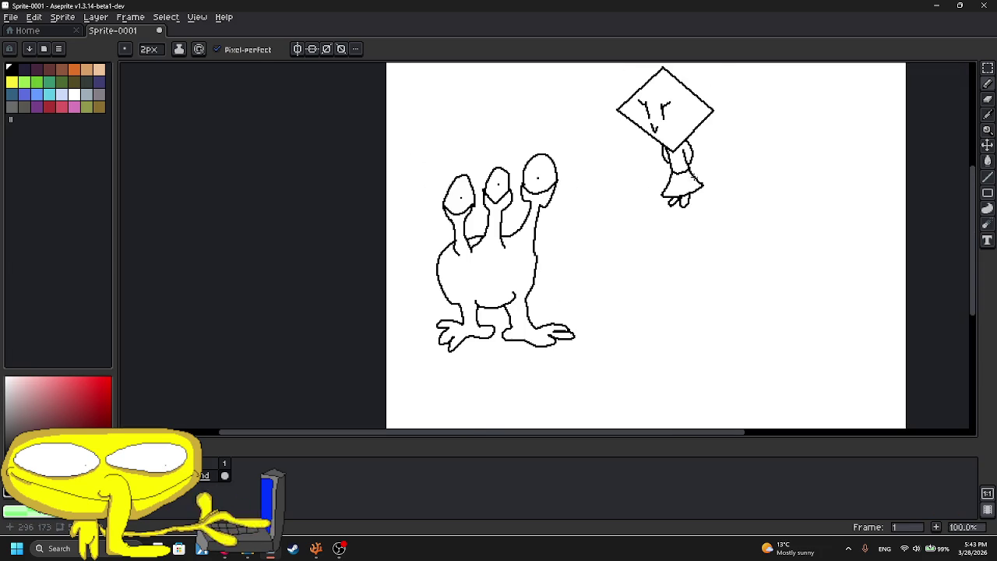
click(982, 6)
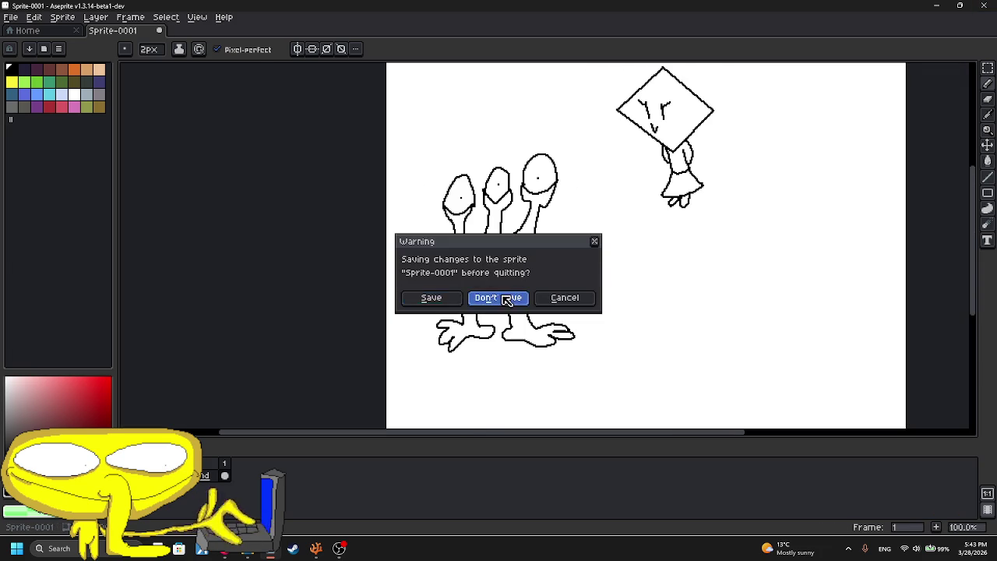
click(499, 296)
- Insert blank lines at the top of main.lua and write 'local player =' on line 1
click(319, 81)
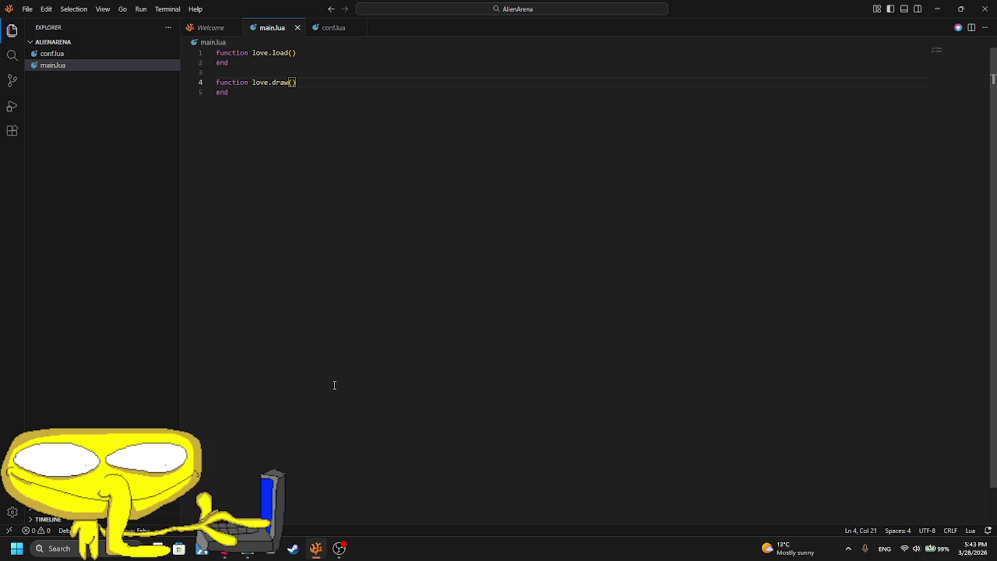
key(ctrl+Home)
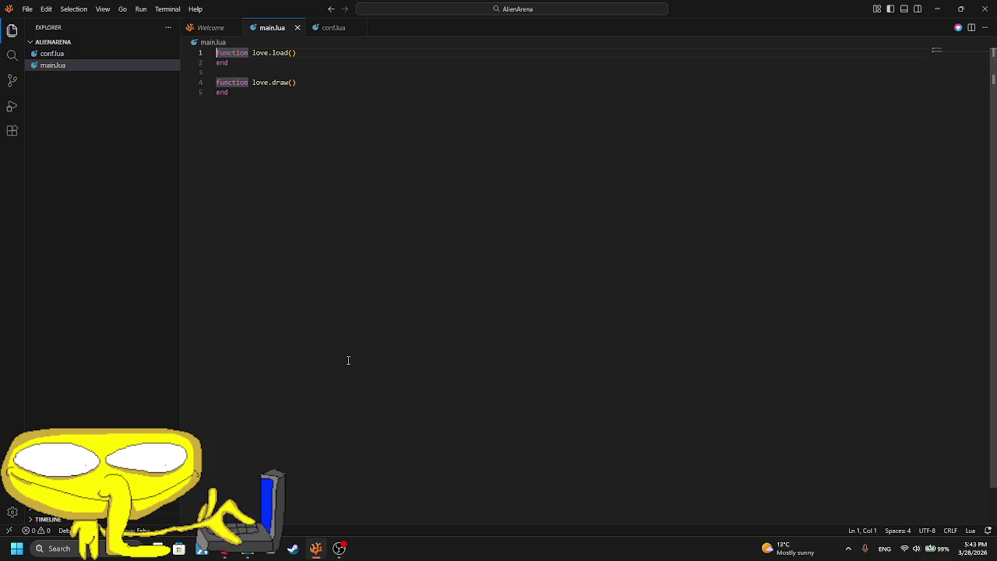
key(Return)
key(Return)
key(Return)
key(Up)
key(Up)
key(Up)
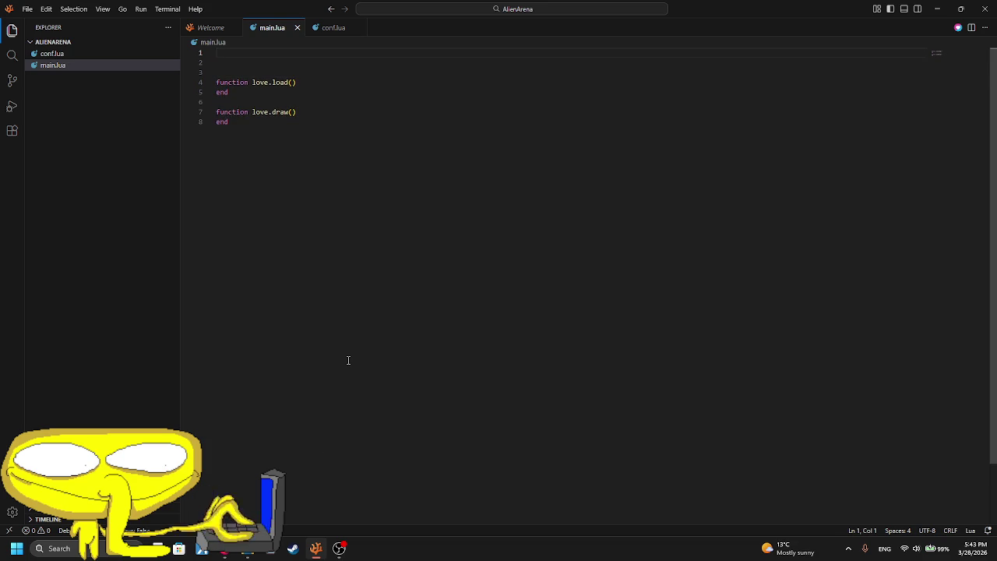
text(local player =)
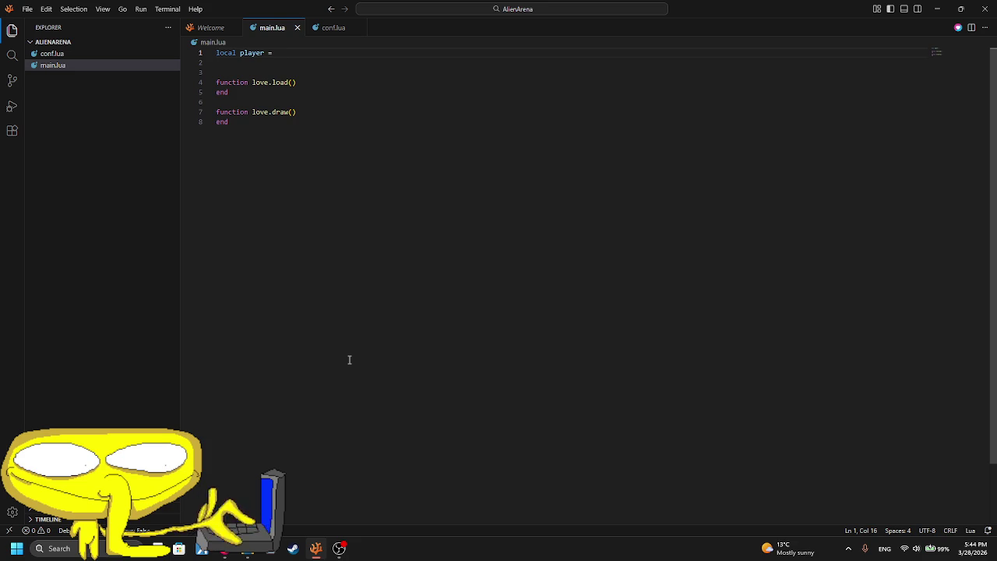
- Bring OBS forward, inspect the moderator in the Users in Chat list, then close the list
click(338, 548)
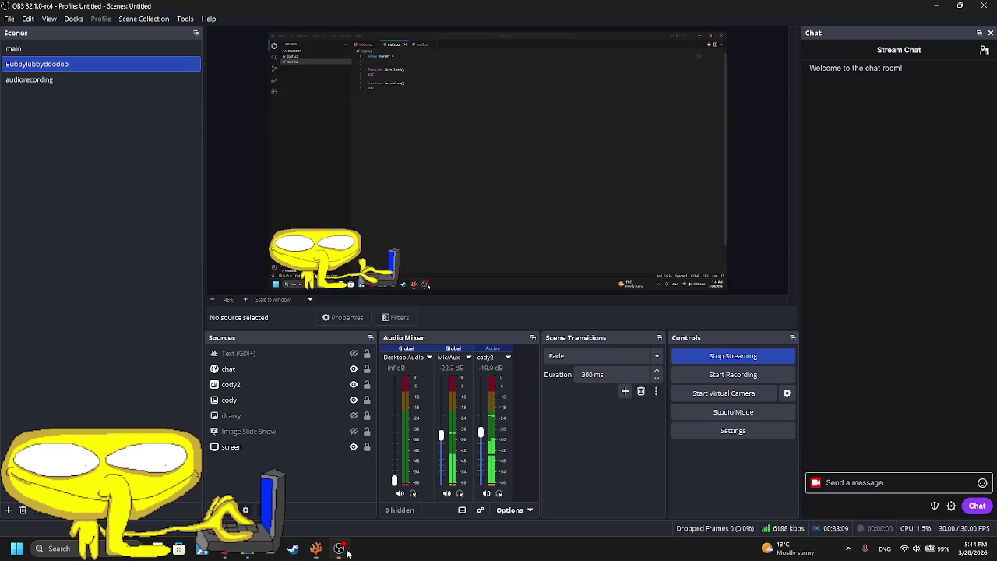
click(984, 49)
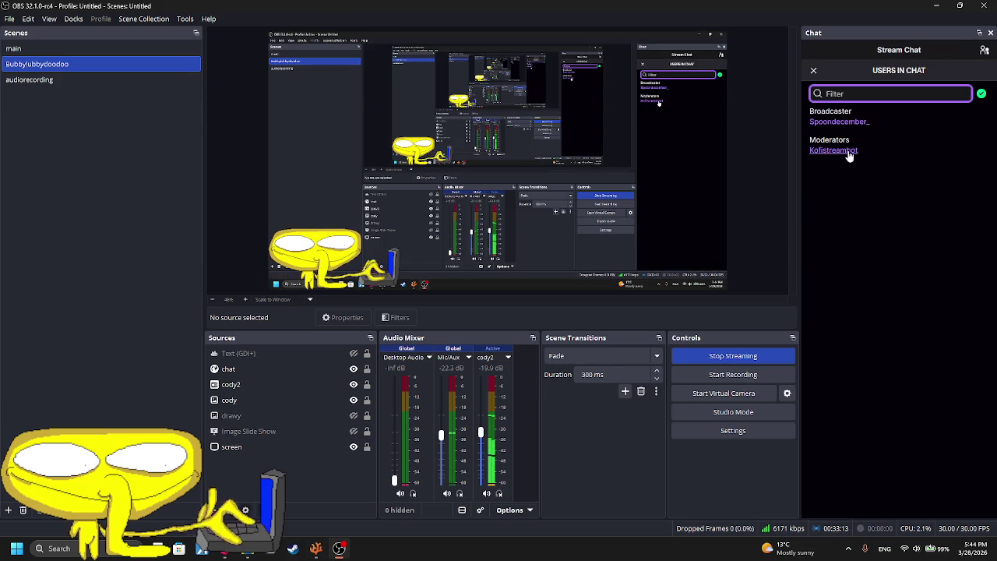
click(820, 153)
right_click(820, 152)
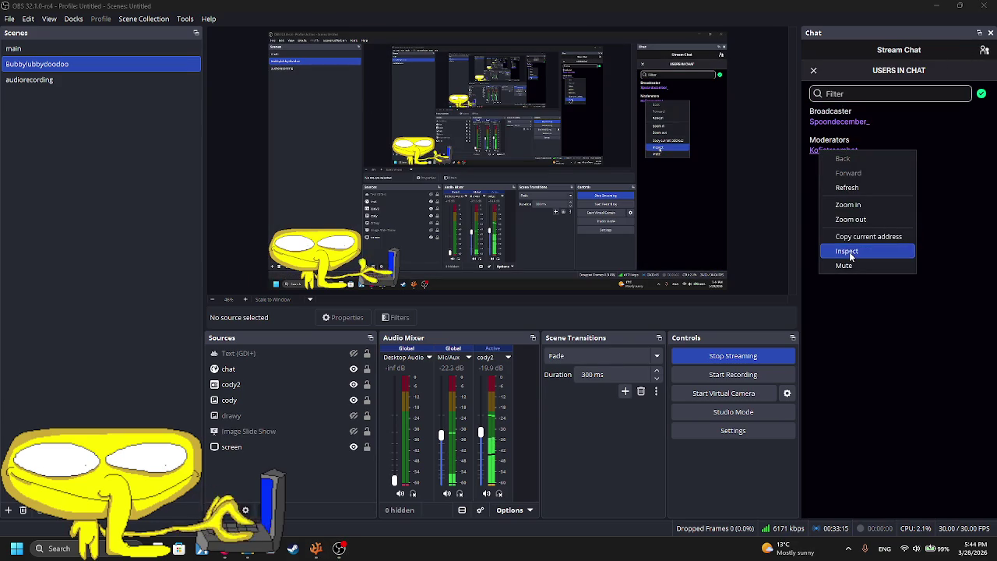
click(815, 161)
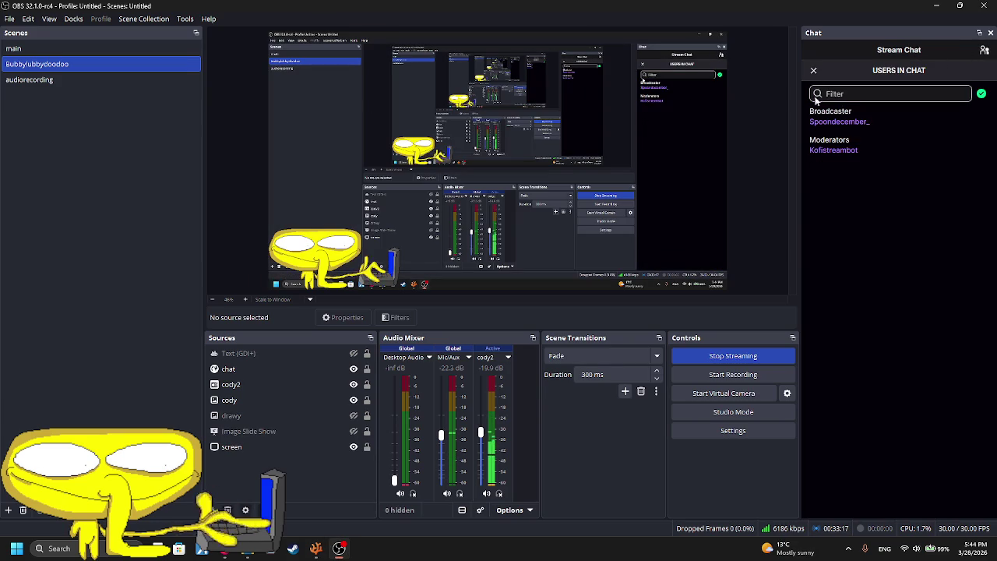
click(813, 70)
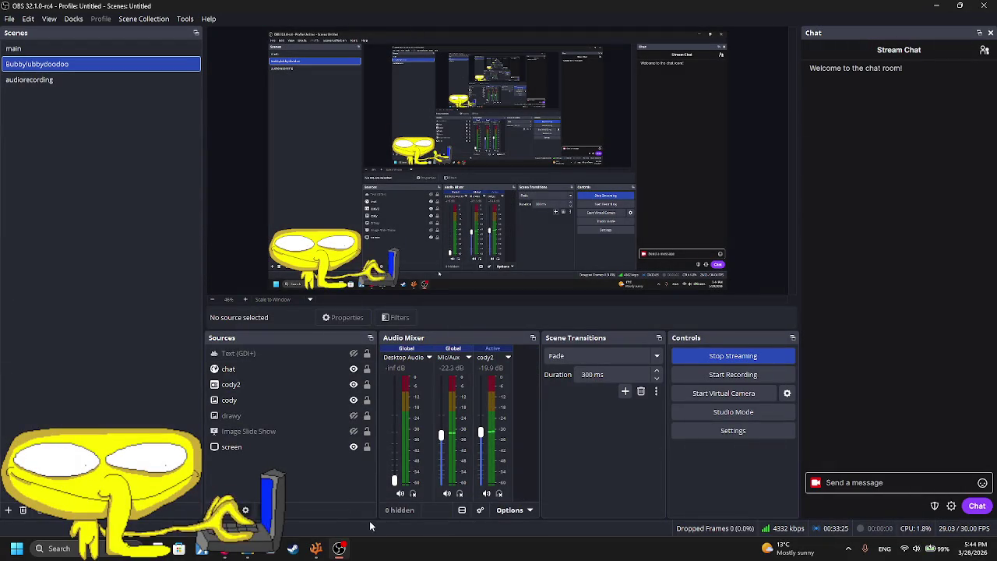
- Open a '{' table after 'local player =' and begin 'x = love.gr' inside it, then go to the YouTube tab
click(315, 548)
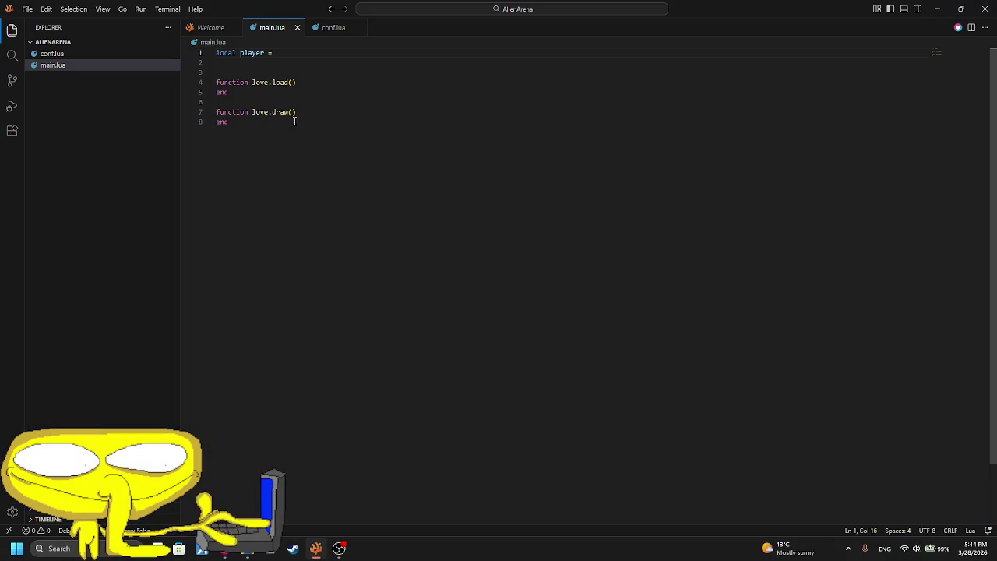
text({)
key(Return)
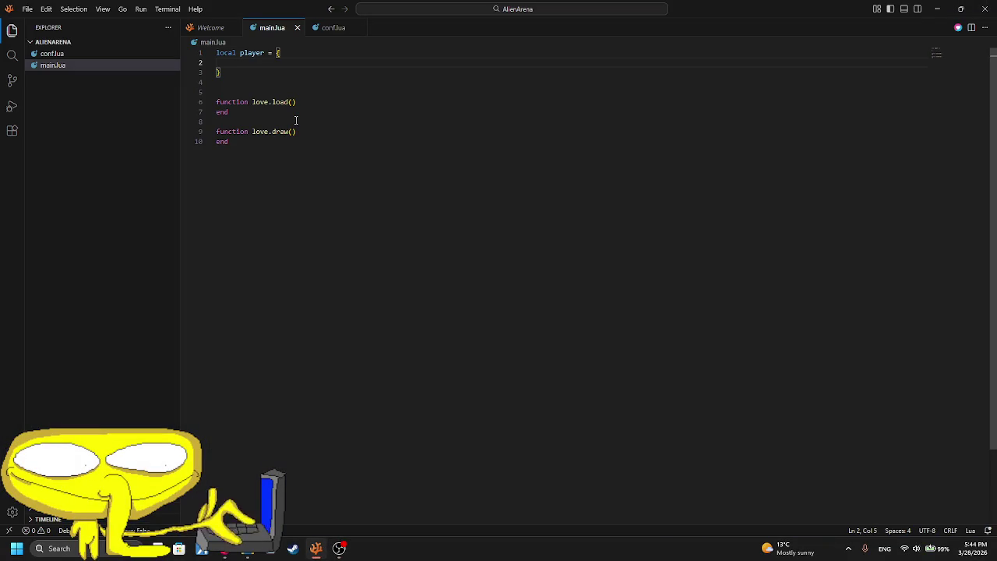
text(x =)
key(Escape)
text(love.gr)
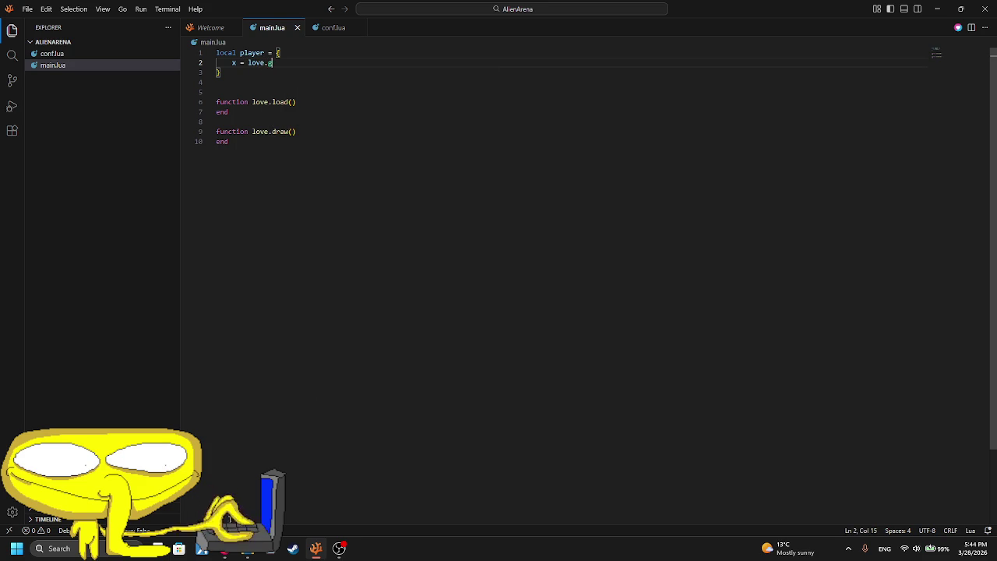
key(alt+Tab)
click(86, 19)
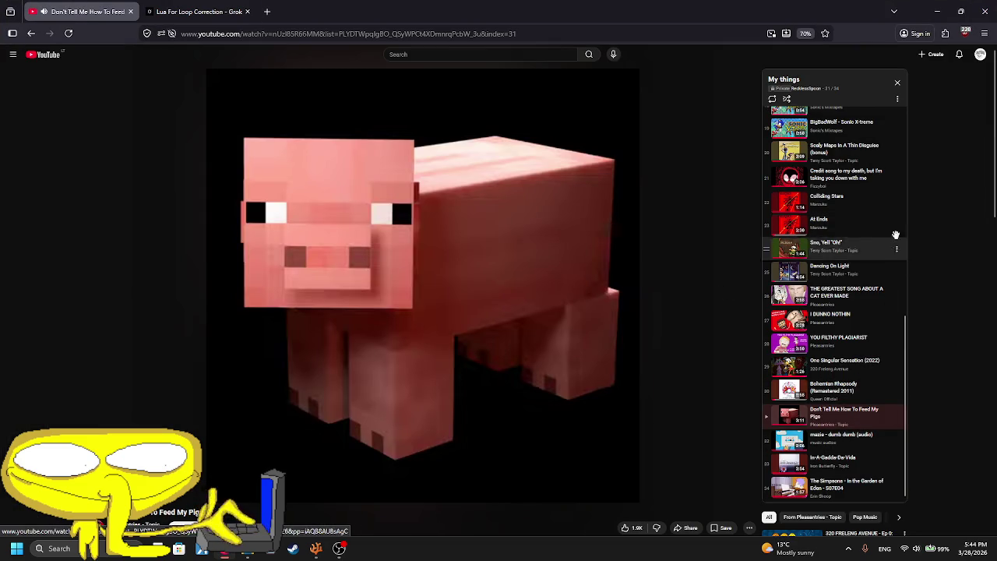
- Scroll the playlist panel to the top and play item 8, 'Drink To Me'
scroll(854, 251, up, 2)
scroll(857, 265, up, 2)
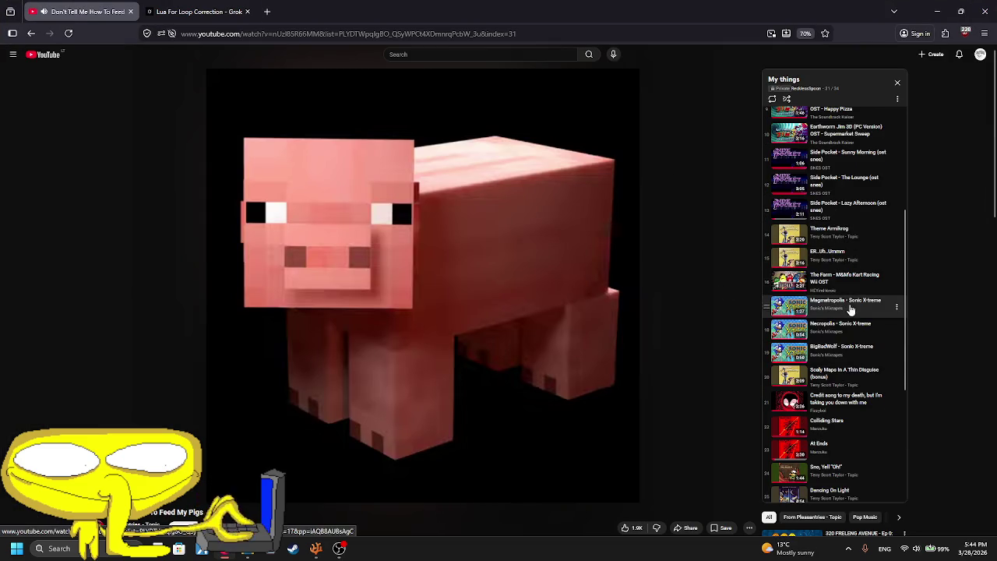
scroll(859, 279, up, 2)
scroll(861, 274, up, 2)
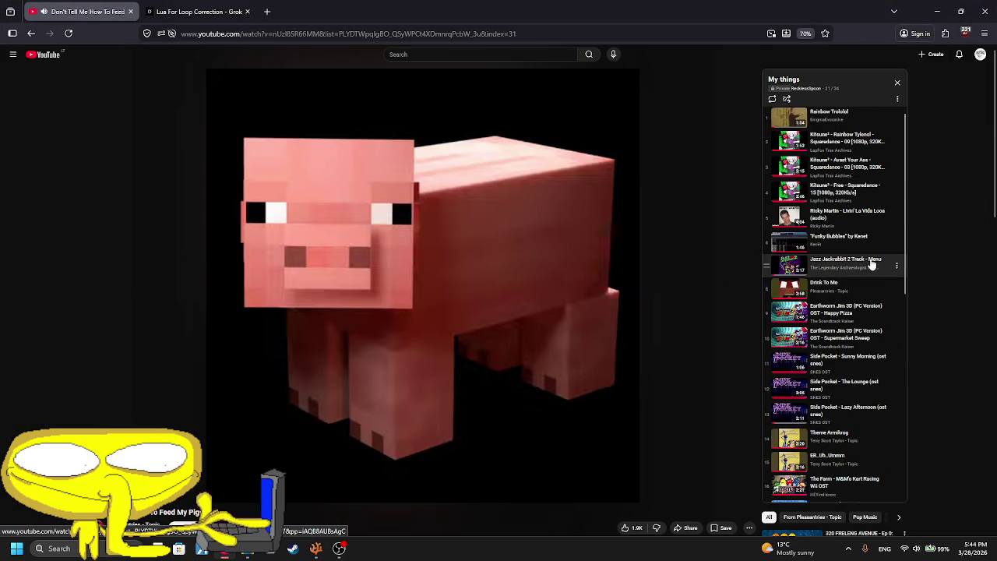
click(857, 287)
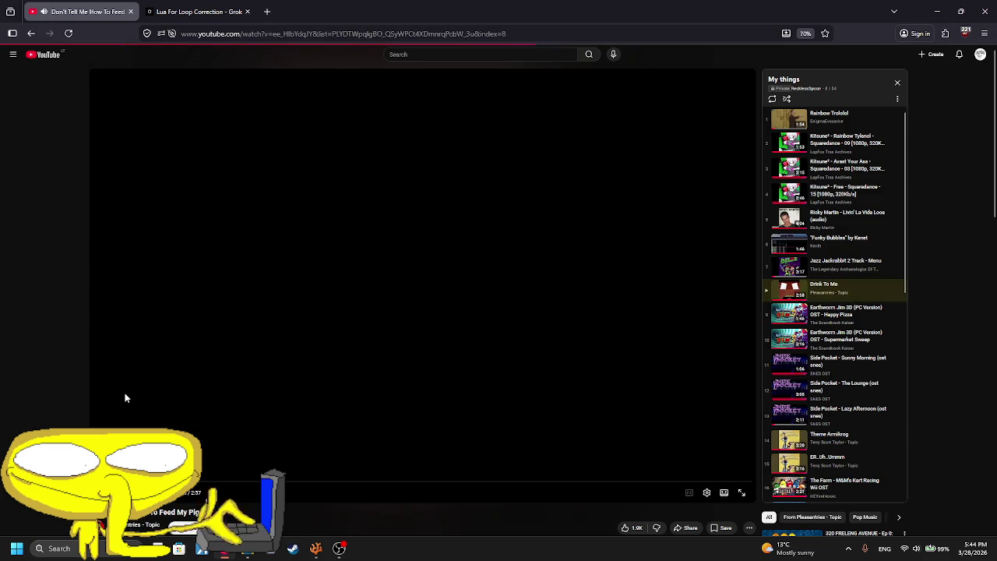
- Complete the player's x field as love.graphics.getWidth() / 2
key(alt+Tab)
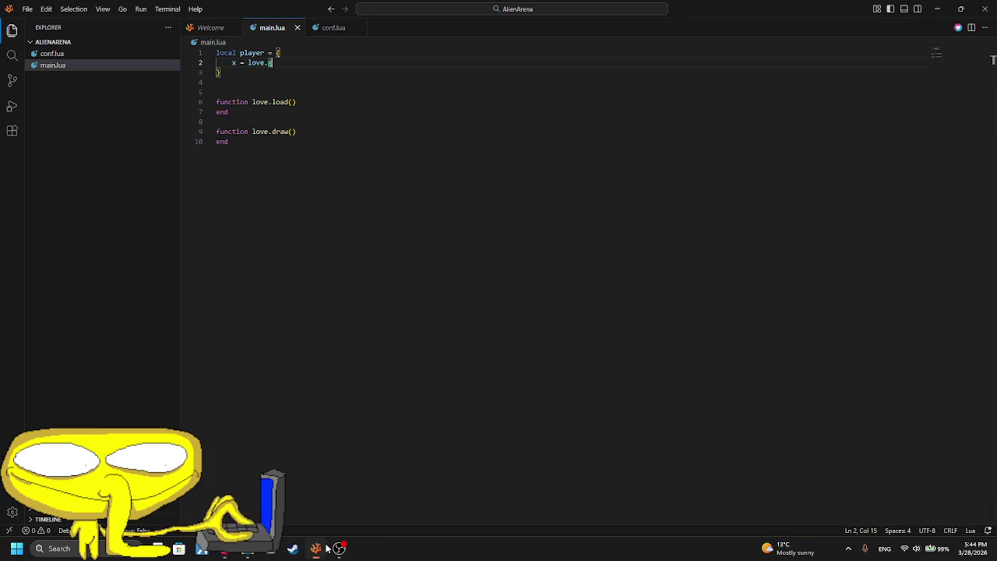
text(rap)
key(Tab)
text(.)
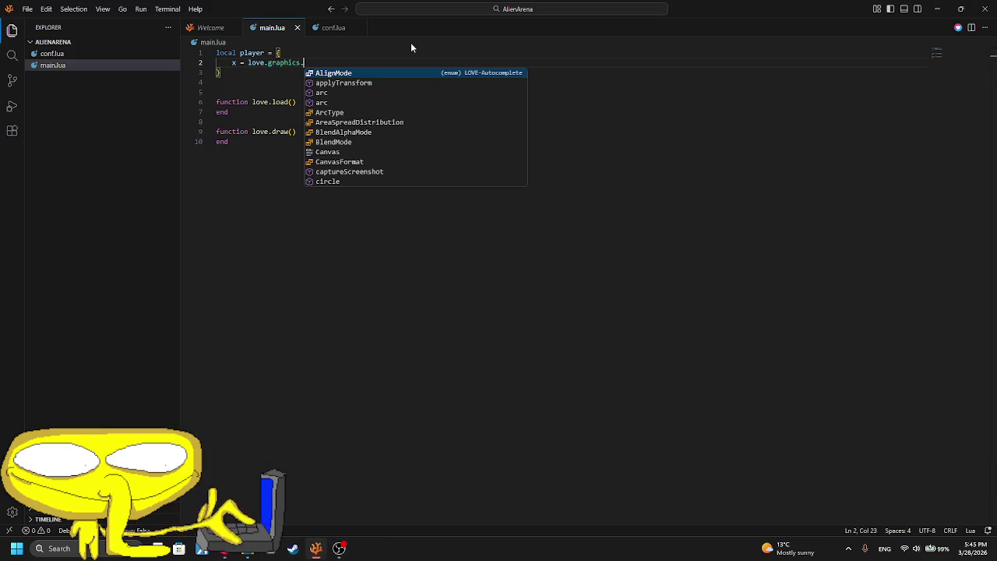
text(get)
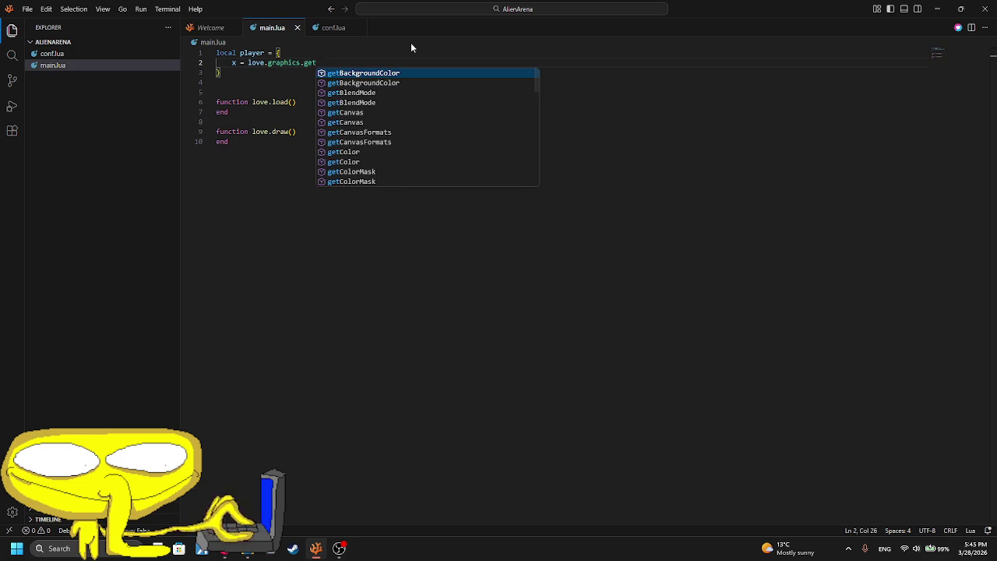
text(W)
key(Tab)
text(() )
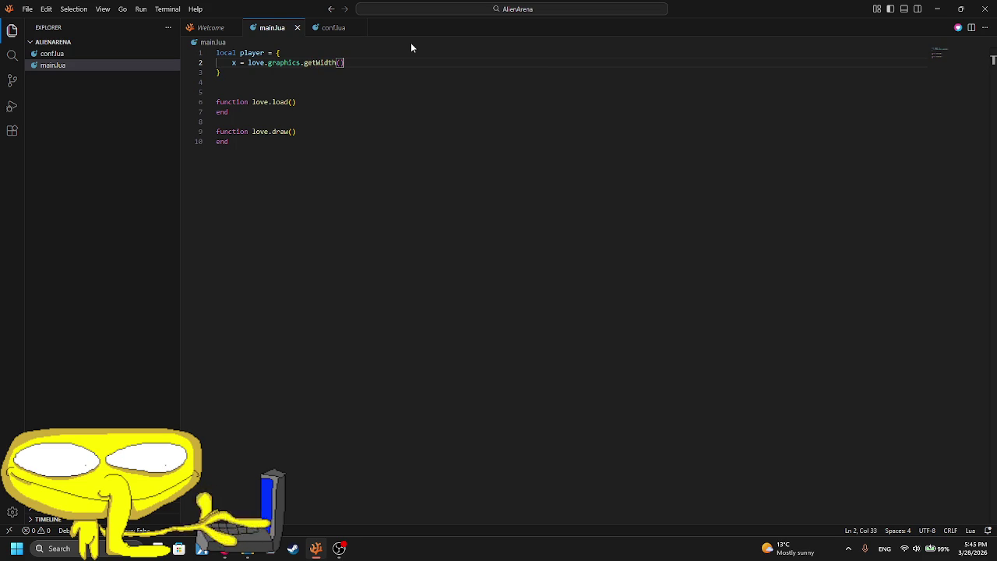
text(/2)
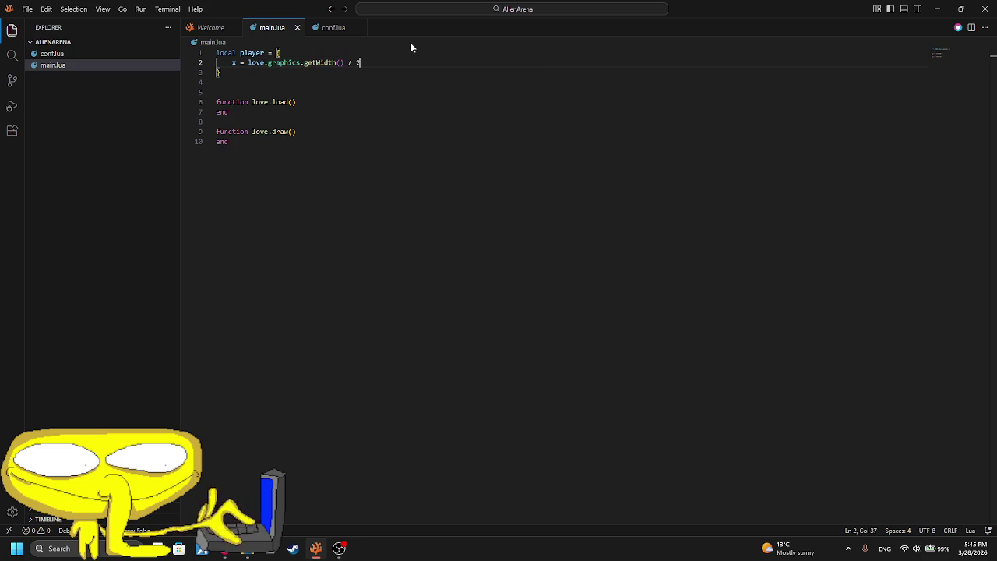
- Add a y field set to love.graphics.getHeight() / 2 on the next line
key(Return)
text(y )
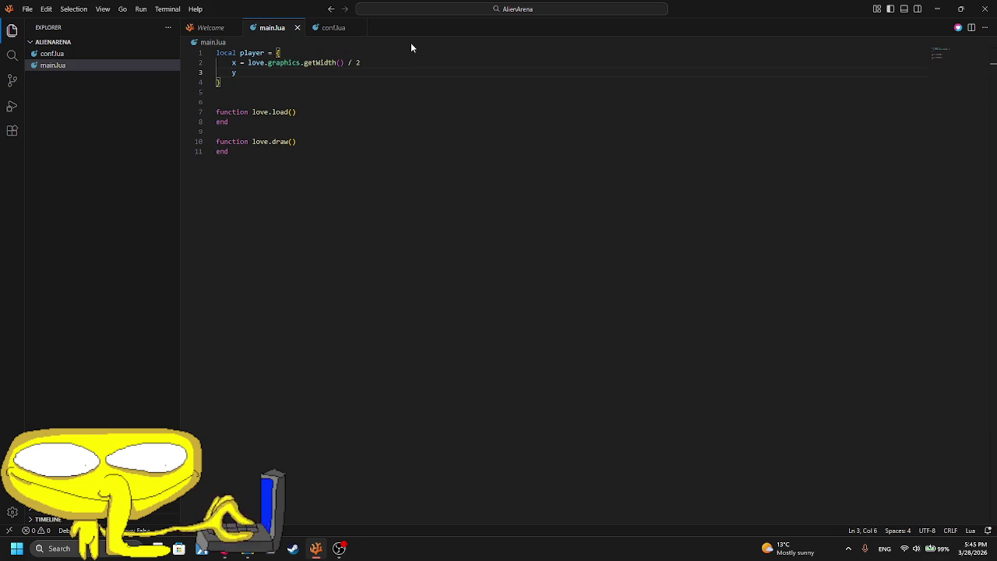
text(= )
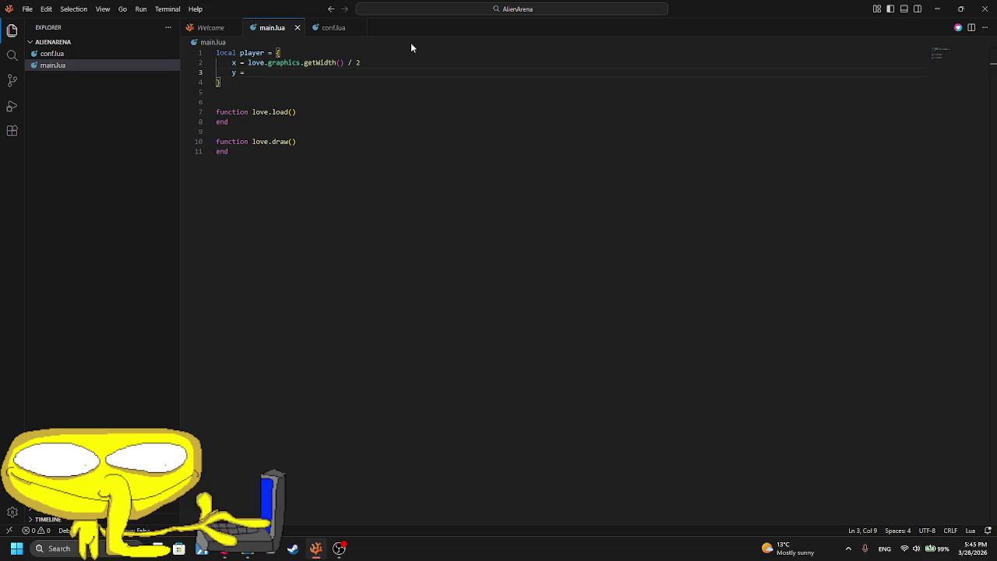
text(love.graphics.)
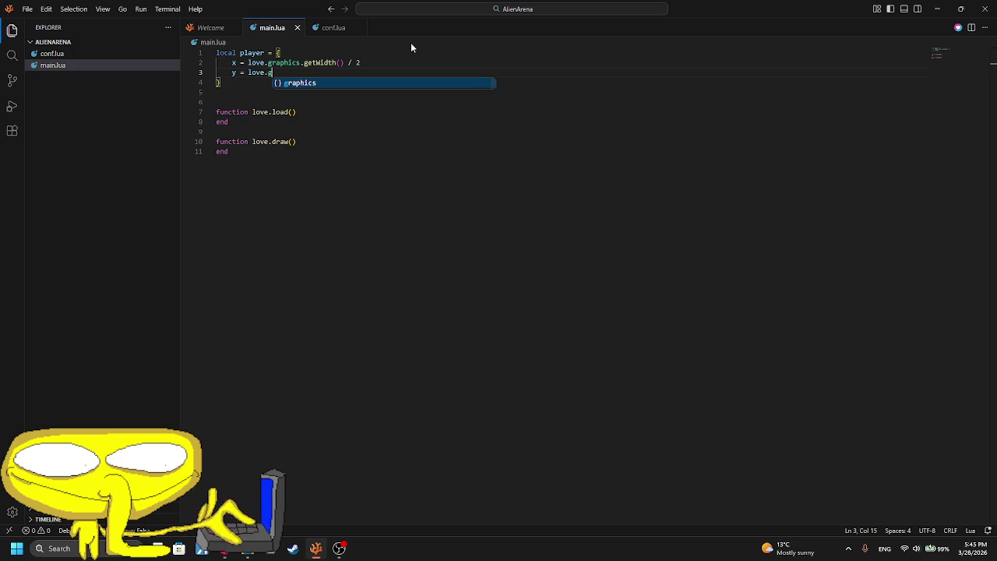
key(Tab)
text(.)
key(BackSpace)
text(geh)
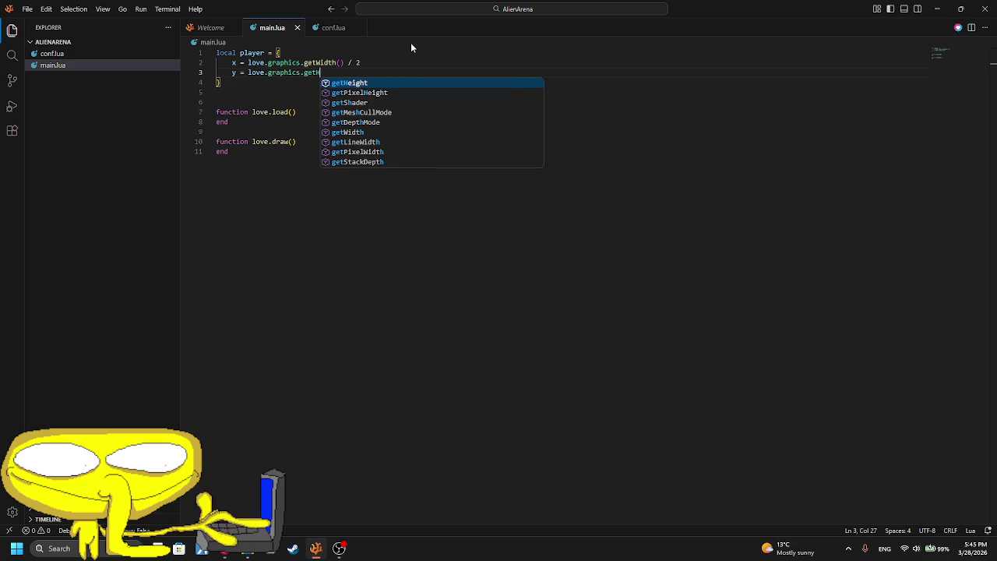
key(Tab)
text() / 2)
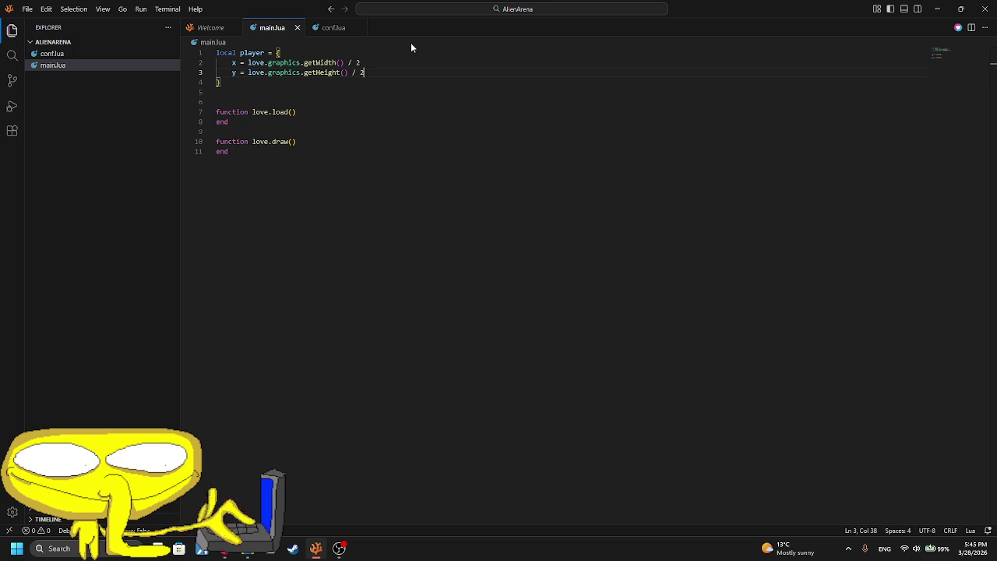
- Start a new line inside love.draw and enter love.graphics via autocomplete
click(303, 141)
key(Return)
text(love.g)
key(Return)
key(ctrl+z)
key(BackSpace)
key(BackSpace)
text(g)
key(Return)
- Complete the call love.graphics.circle("fill", player.x, player.y, 20) and run the game
text(.g)
key(BackSpace)
text(c)
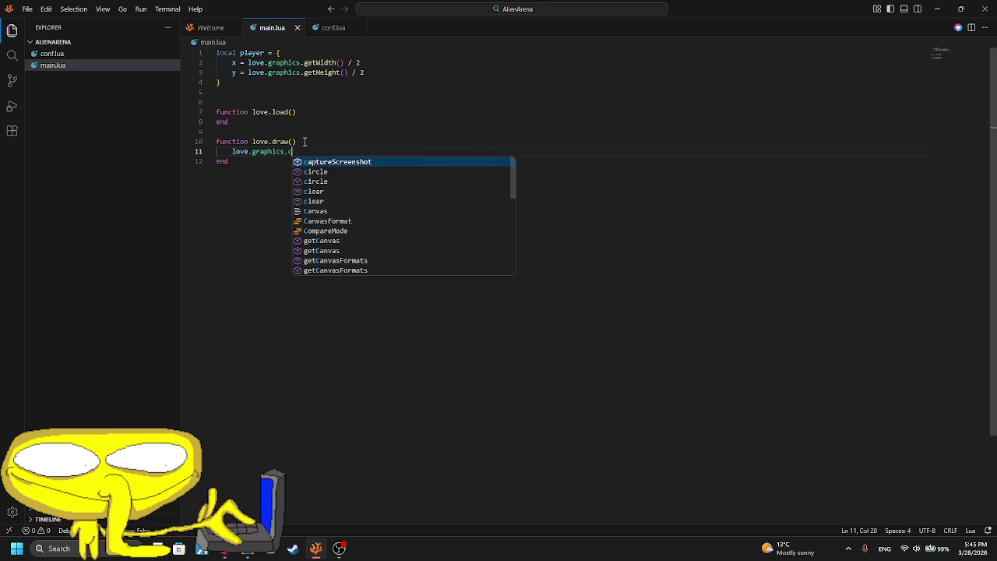
key(Down)
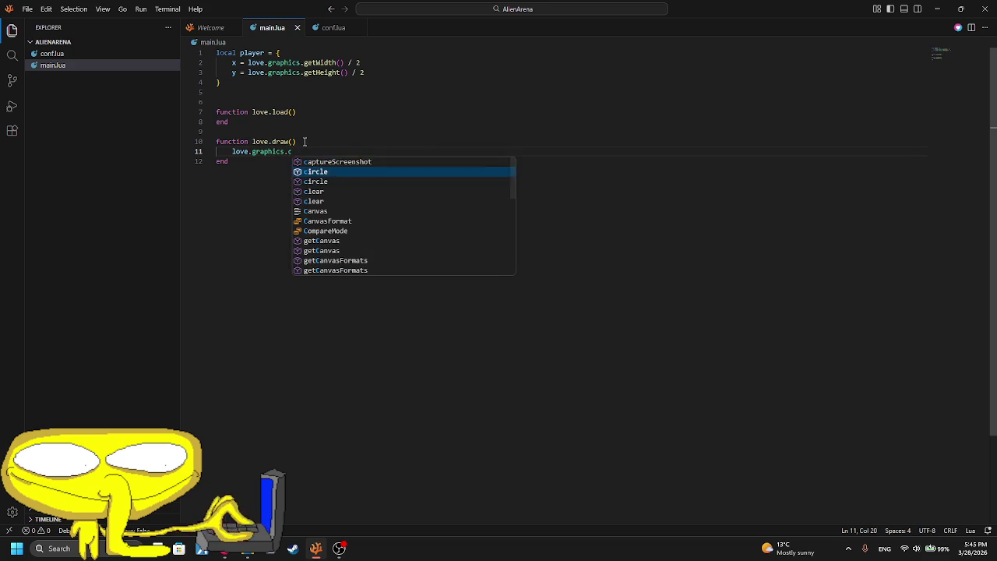
key(Return)
text(("fill",)
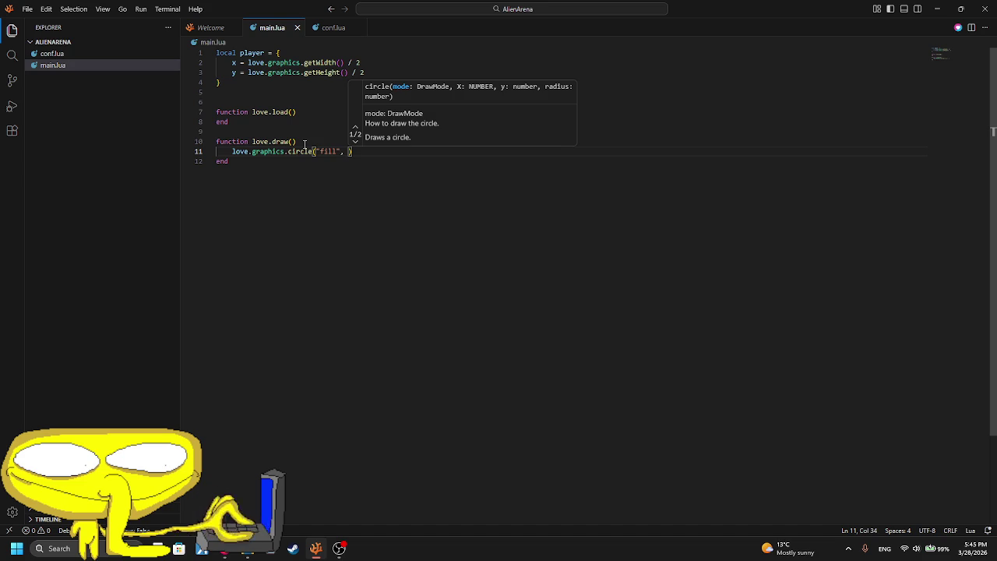
text(player.x, )
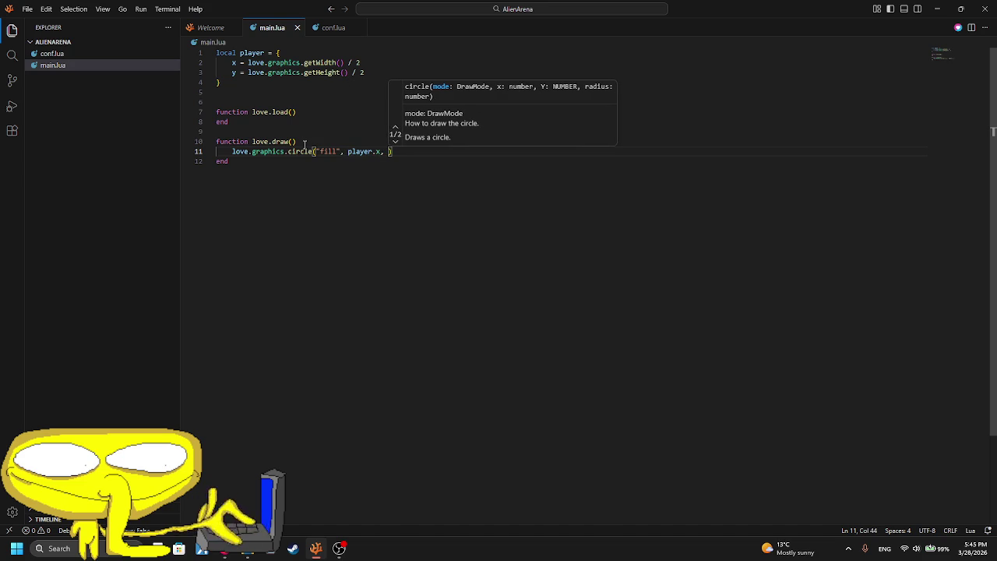
text(player.)
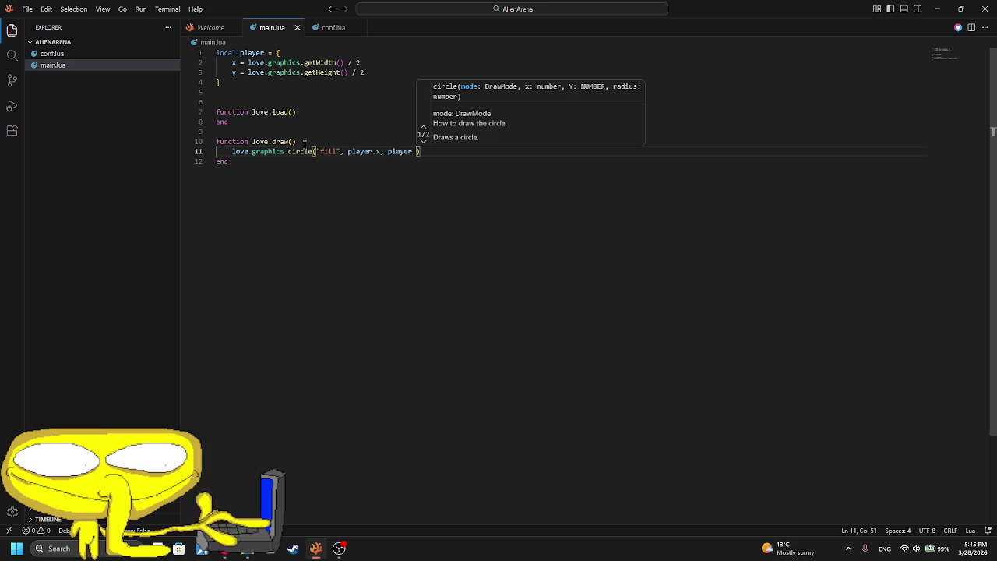
text(y)
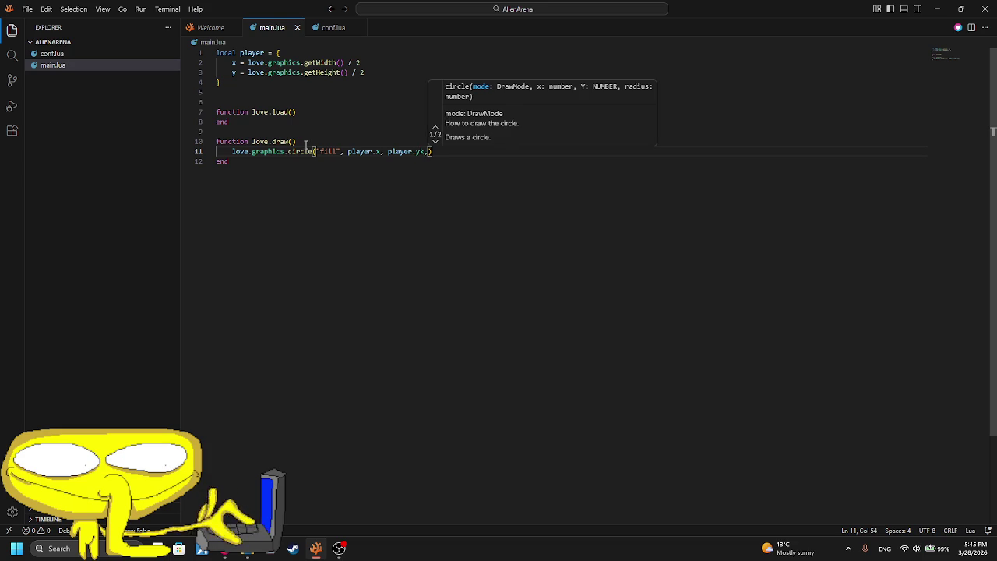
text(, )
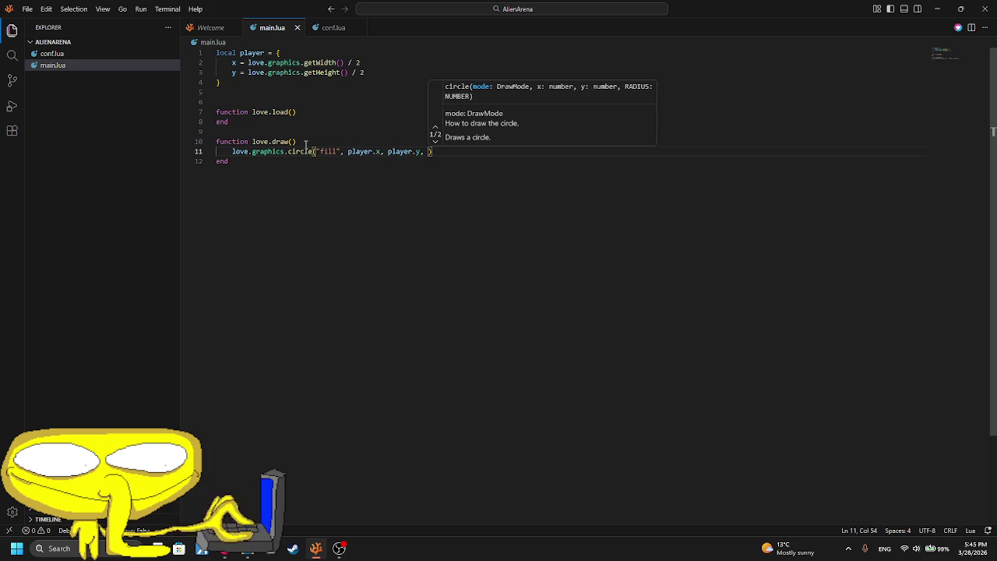
text(20)
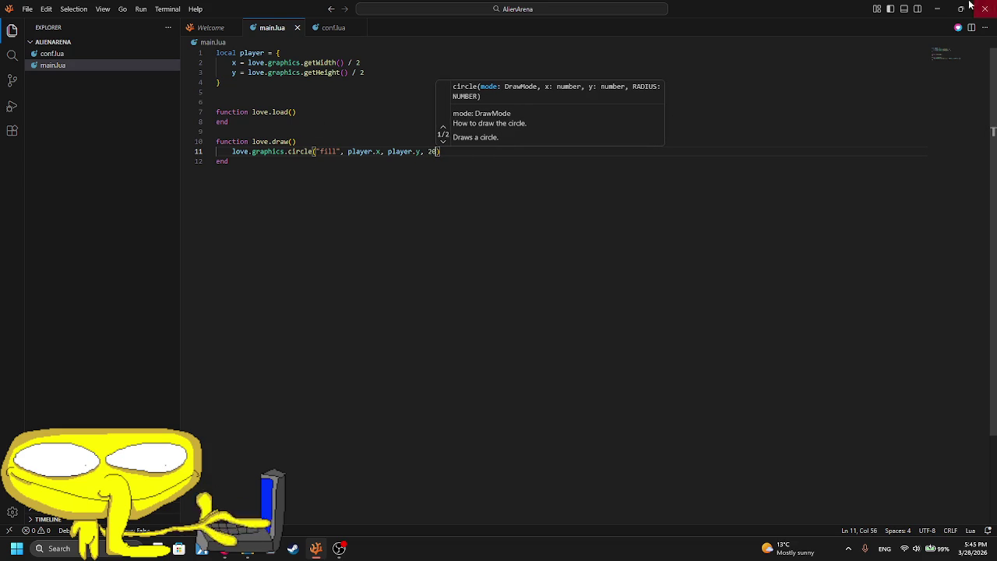
click(958, 28)
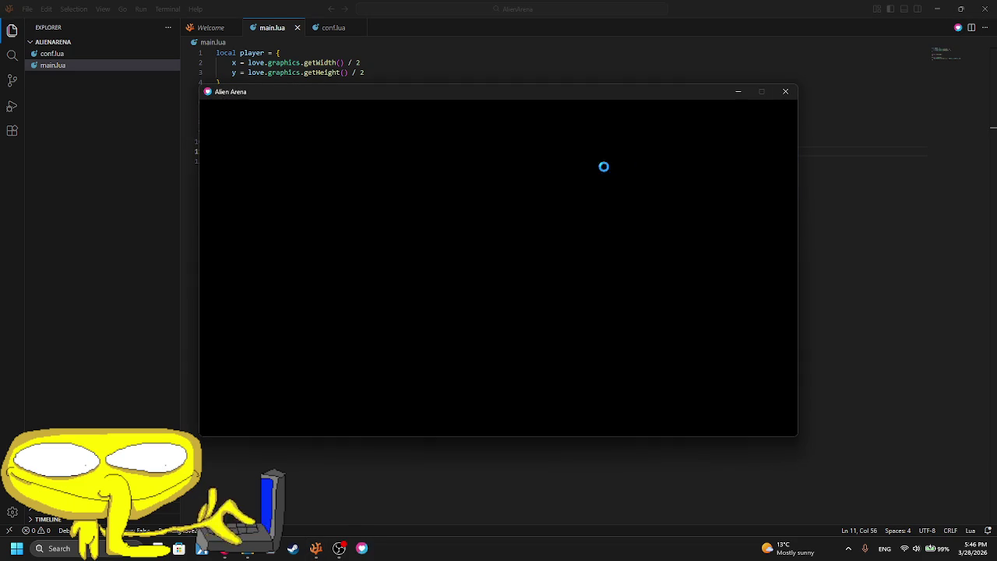
- Fix the player table by adding the missing comma after the x value, then rerun
click(785, 92)
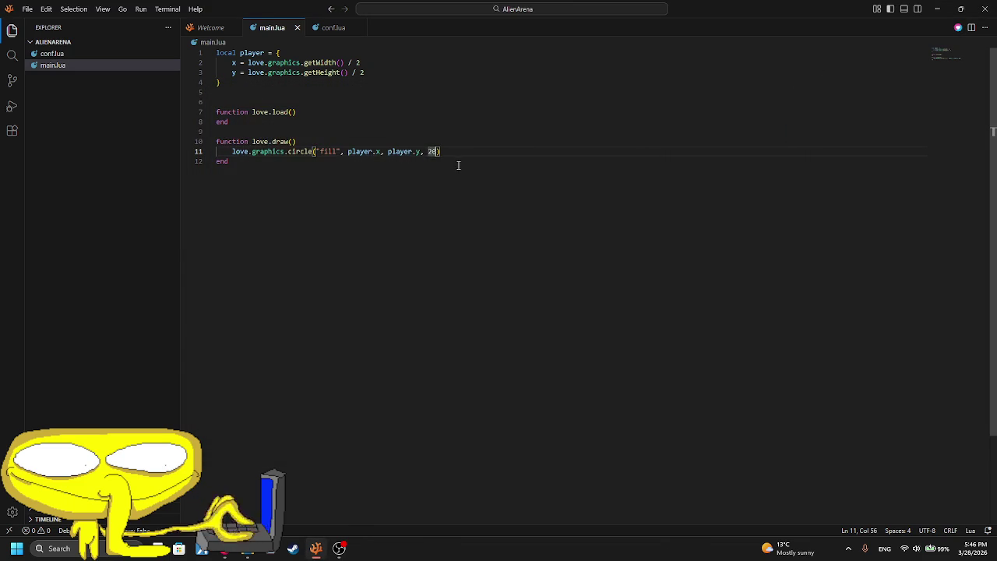
click(363, 63)
text(,)
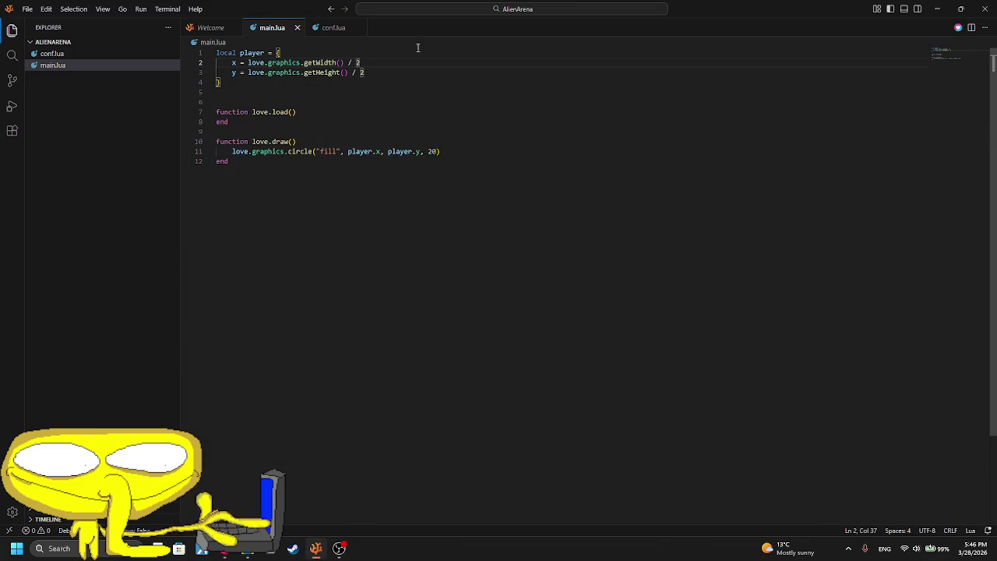
click(957, 28)
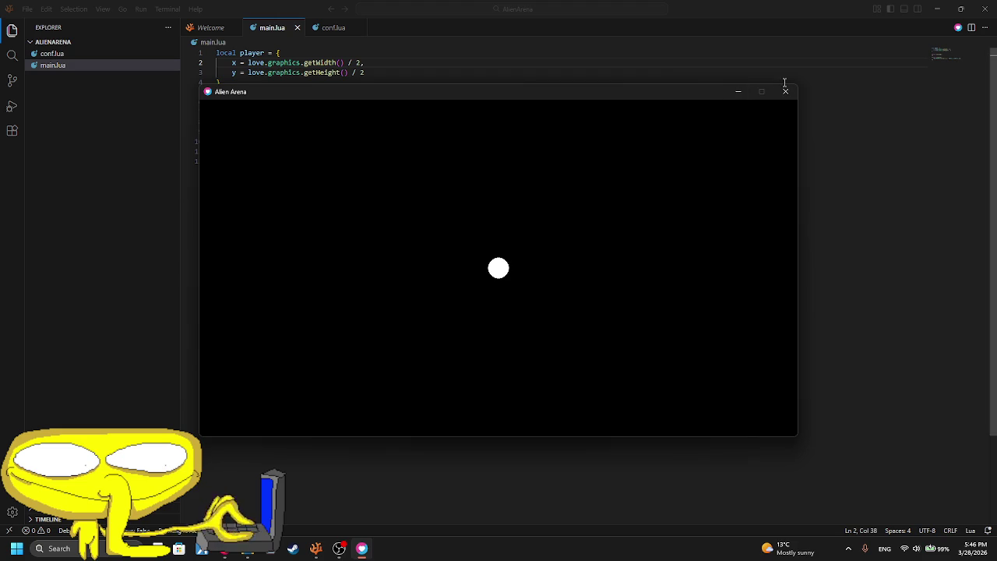
click(785, 92)
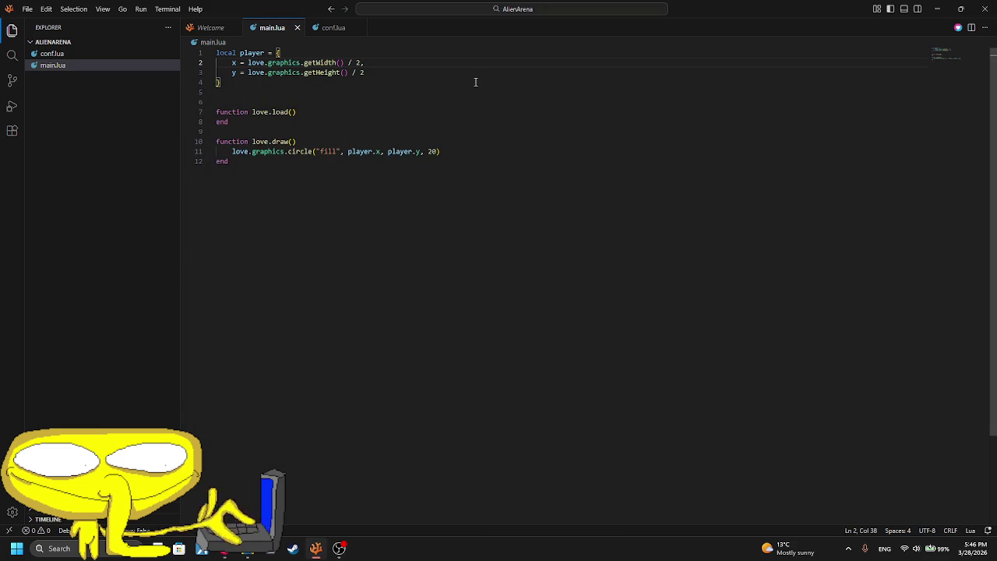
- Try x offsets of - 600 and then - 60, running the game each time
key(Left)
text(- )
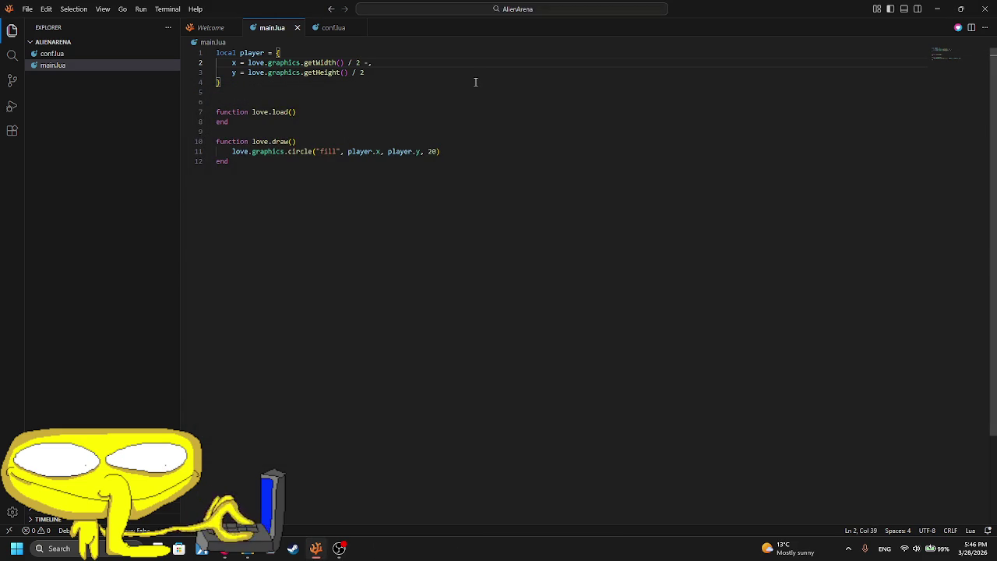
text(600)
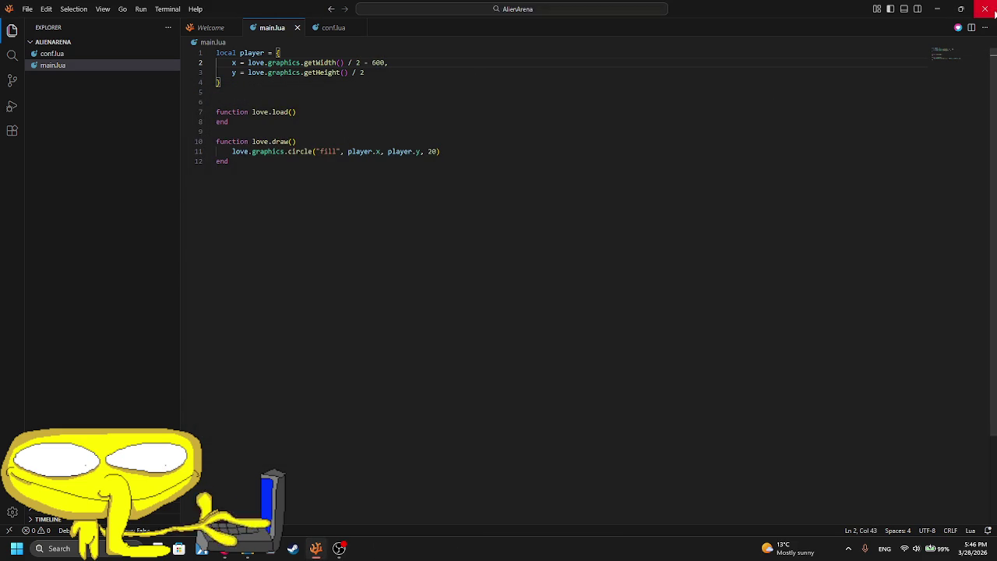
click(965, 27)
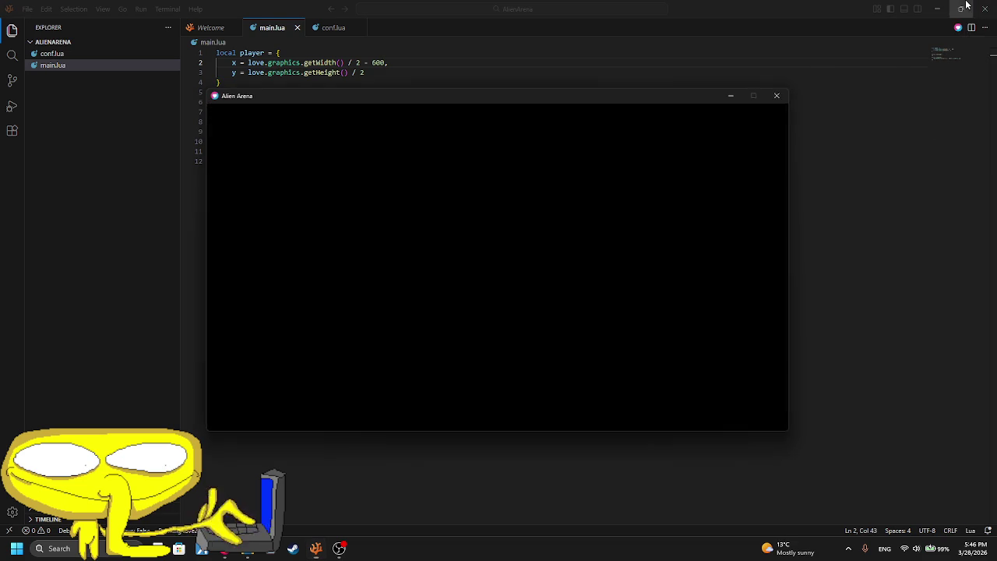
click(793, 94)
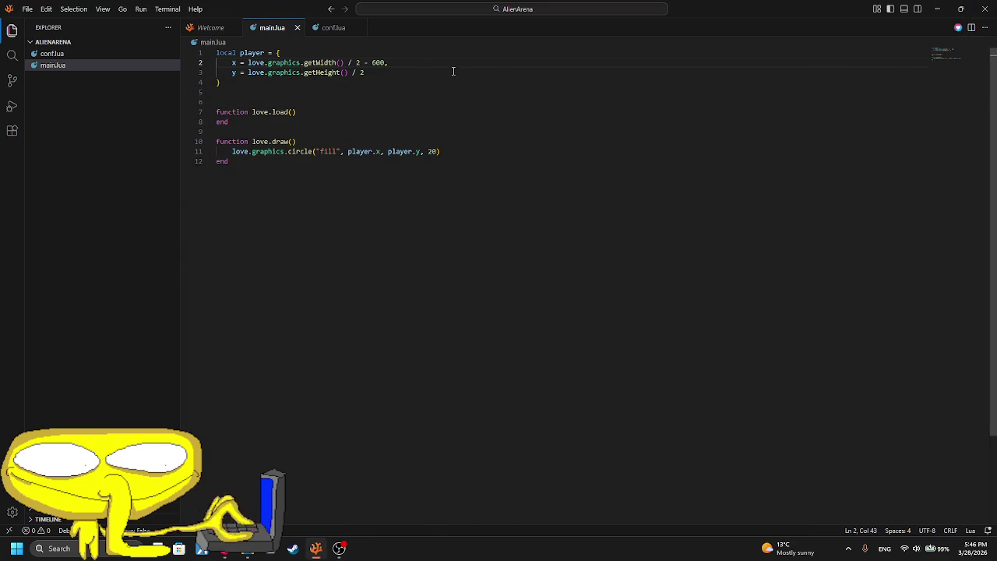
click(384, 64)
key(BackSpace)
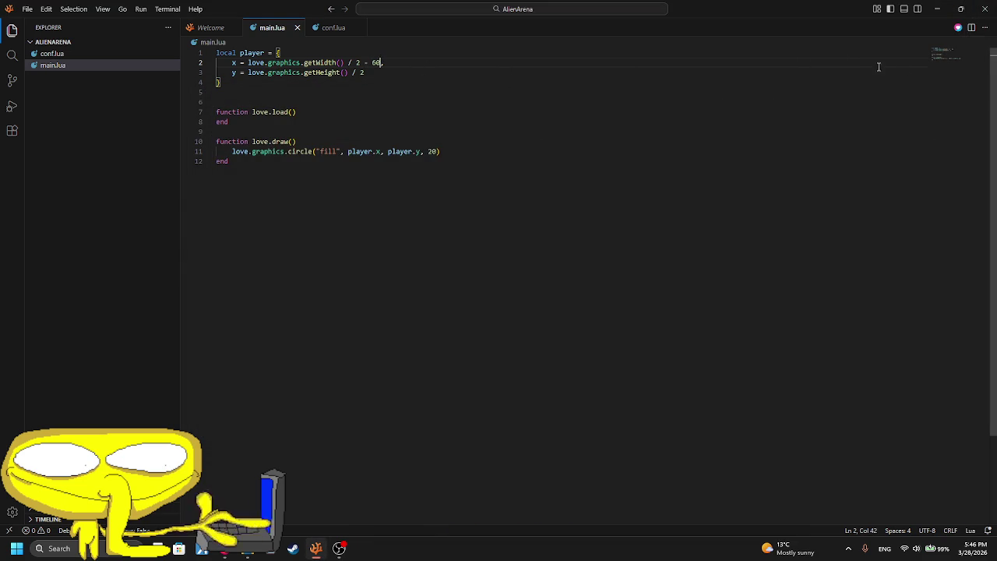
key(alt+l)
text(20)
key(alt+l)
click(785, 92)
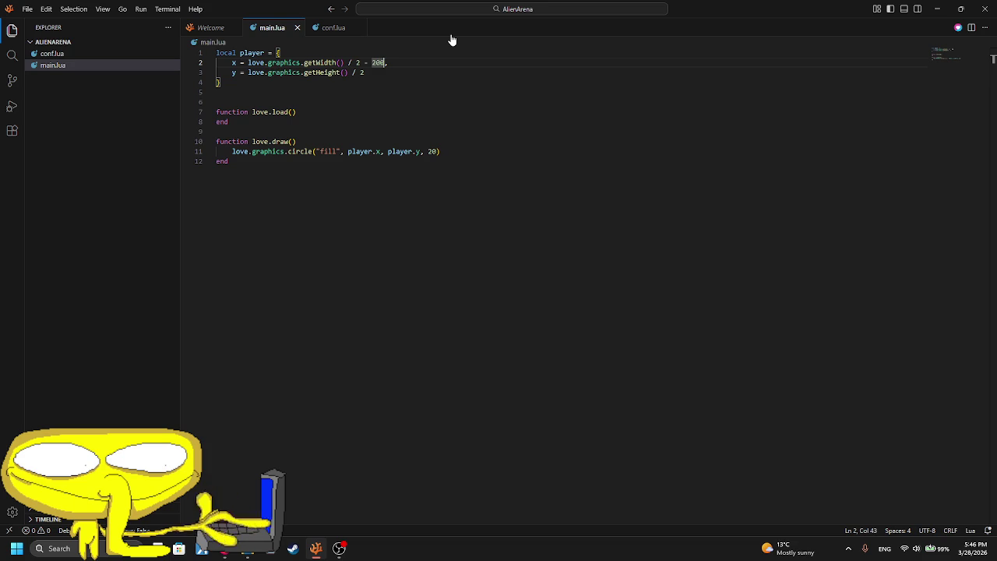
- Change the x offset to - 400 and run the game to confirm the circle shifts left
text(4)
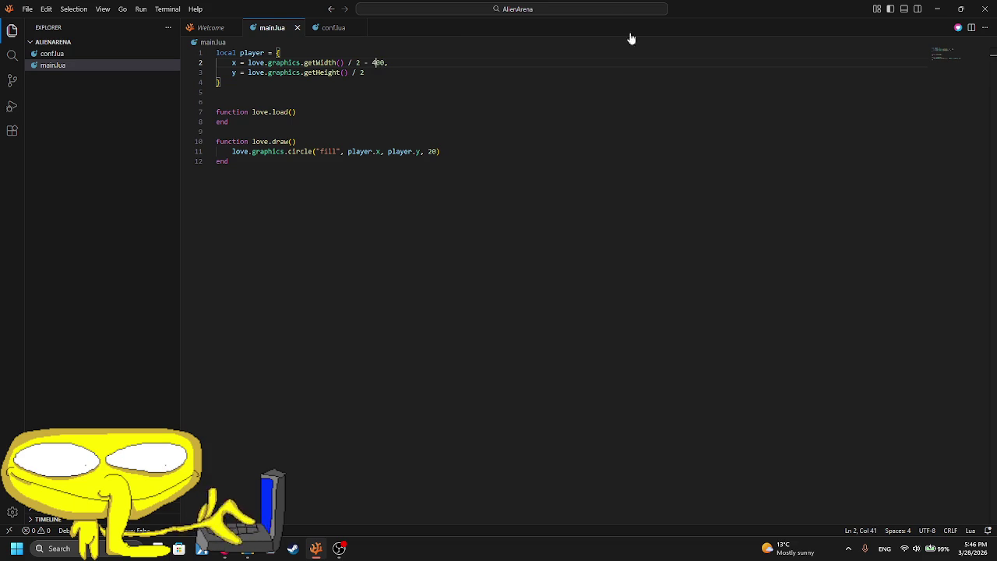
click(958, 28)
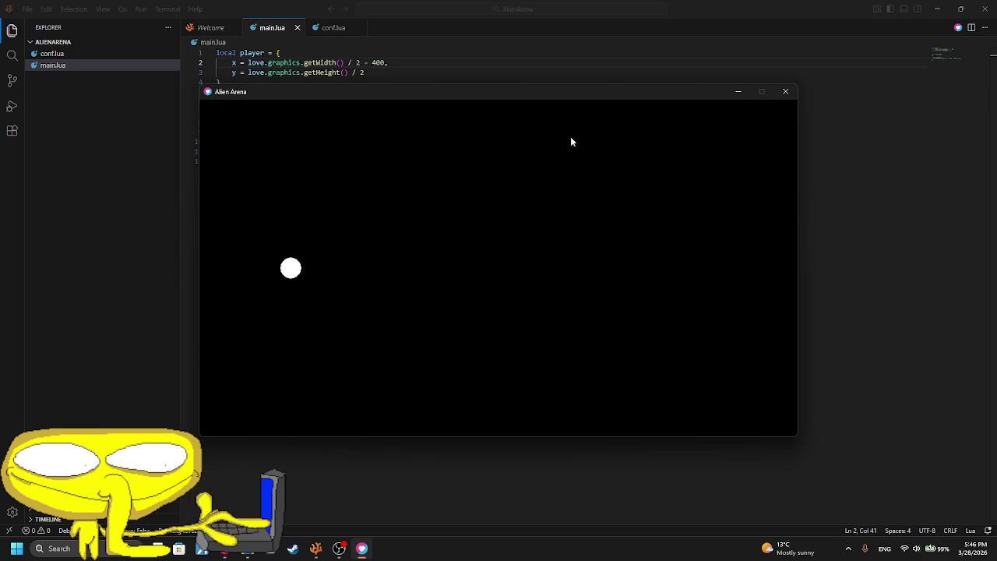
click(785, 91)
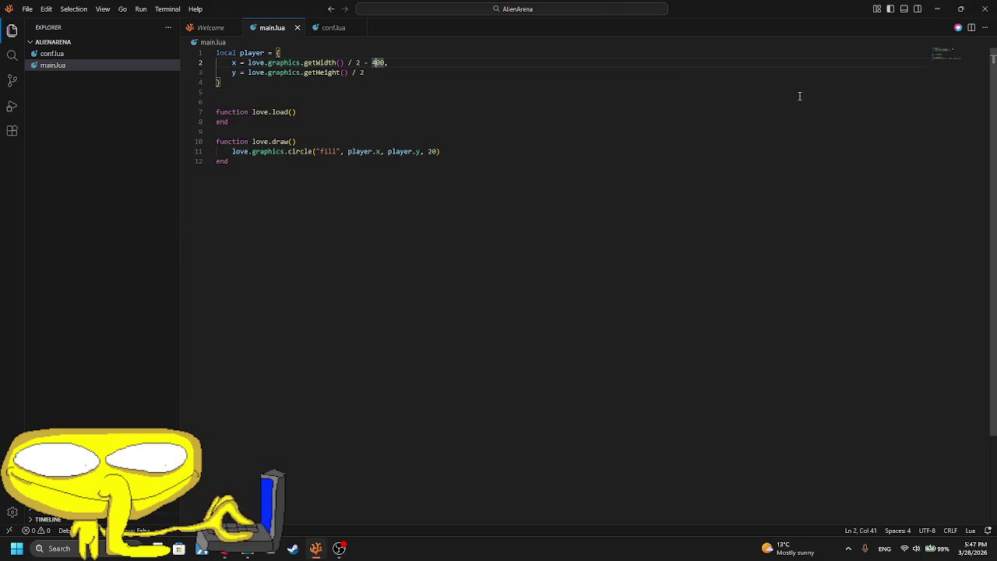
click(382, 131)
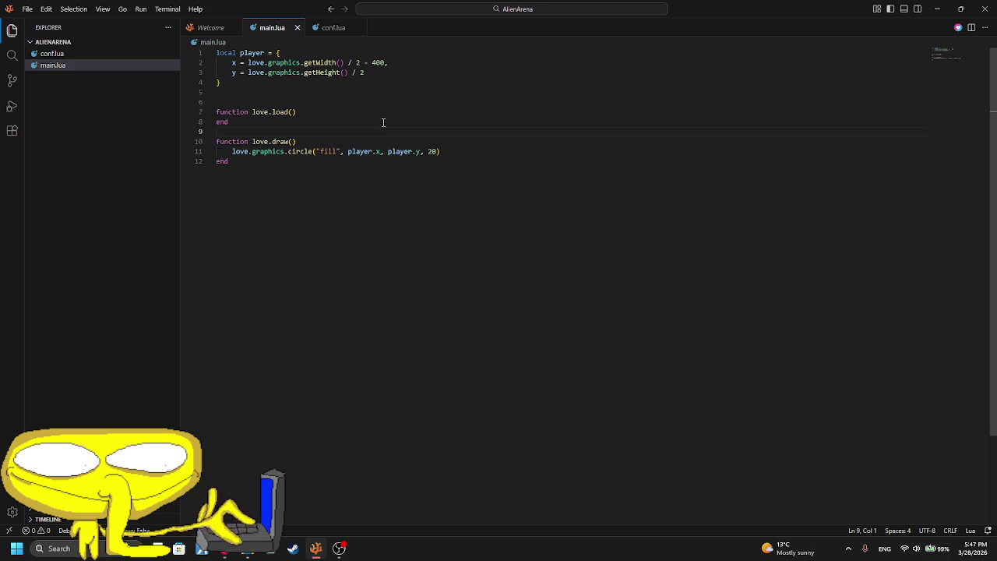
click(420, 151)
text(+ )
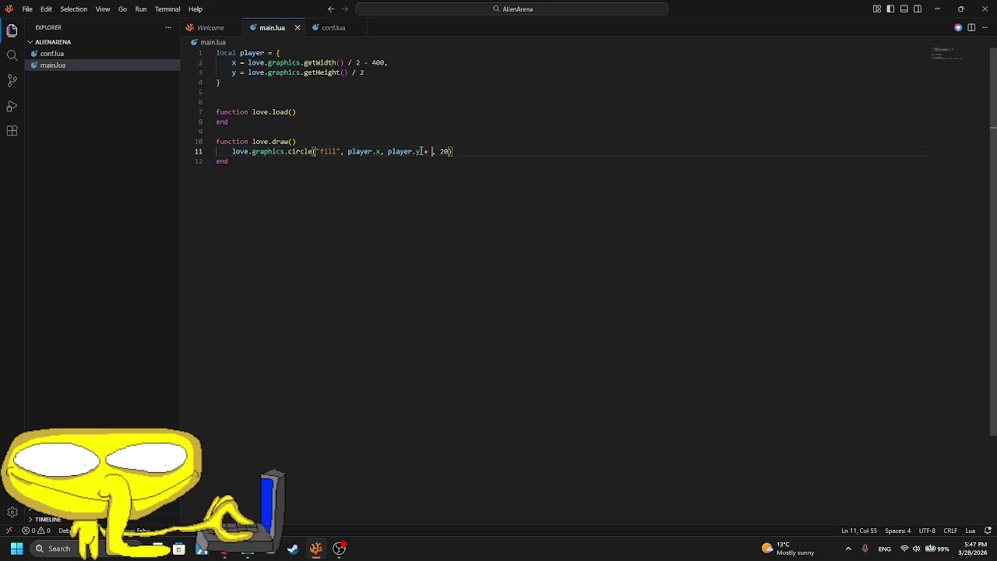
text(math)
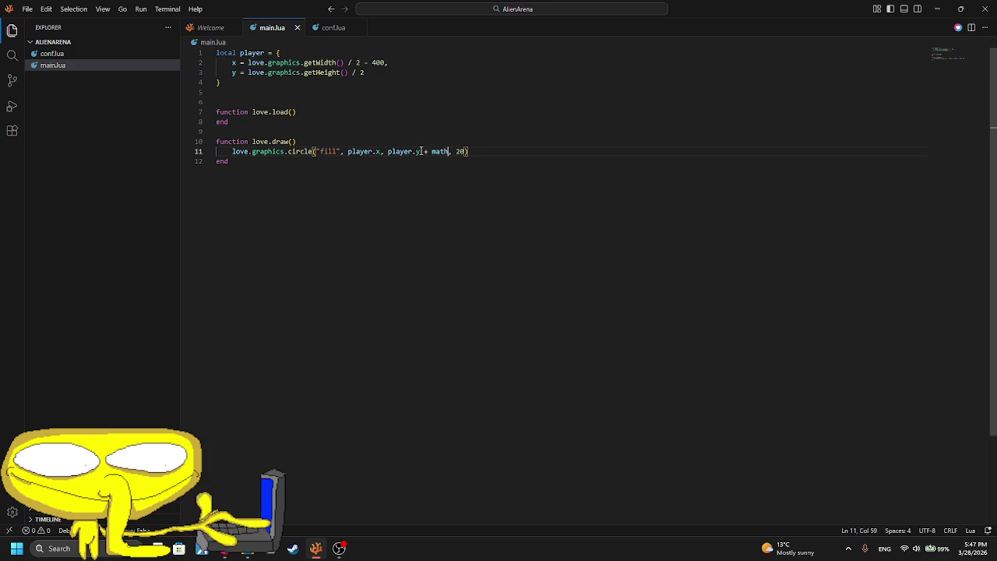
text(.sin(20)
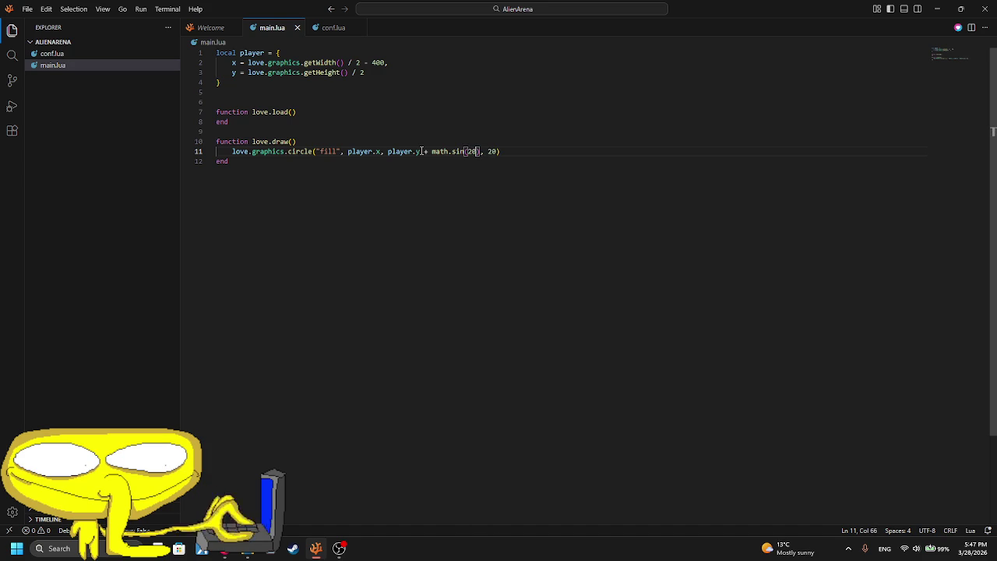
text(p)
key(Tab)
key(BackSpace)
key(BackSpace)
key(BackSpace)
key(BackSpace)
key(BackSpace)
key(BackSpace)
text(lov)
key(Tab)
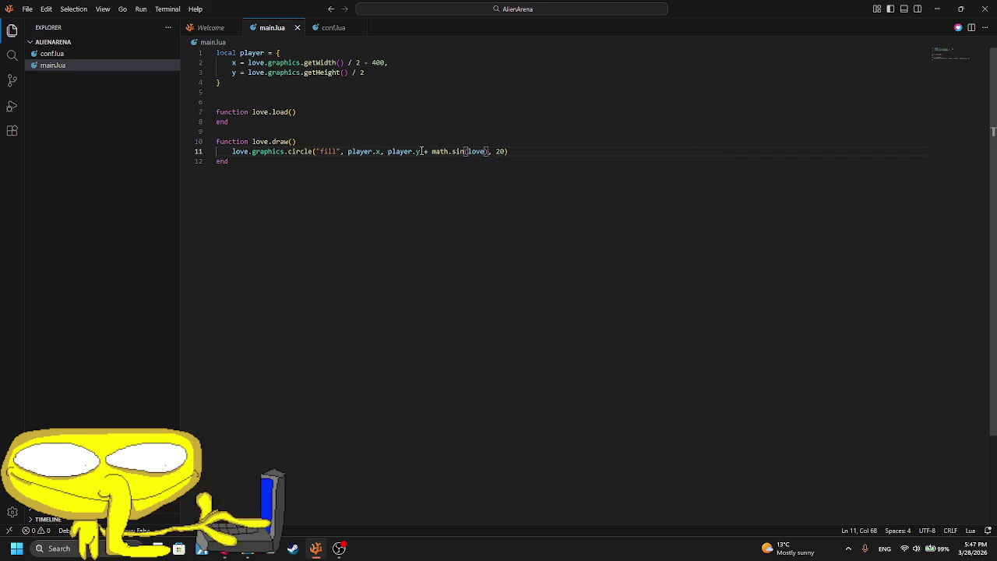
text(.tim)
key(Tab)
text(.get)
key(Down)
key(Down)
key(Up)
key(Up)
key(Tab)
text(())
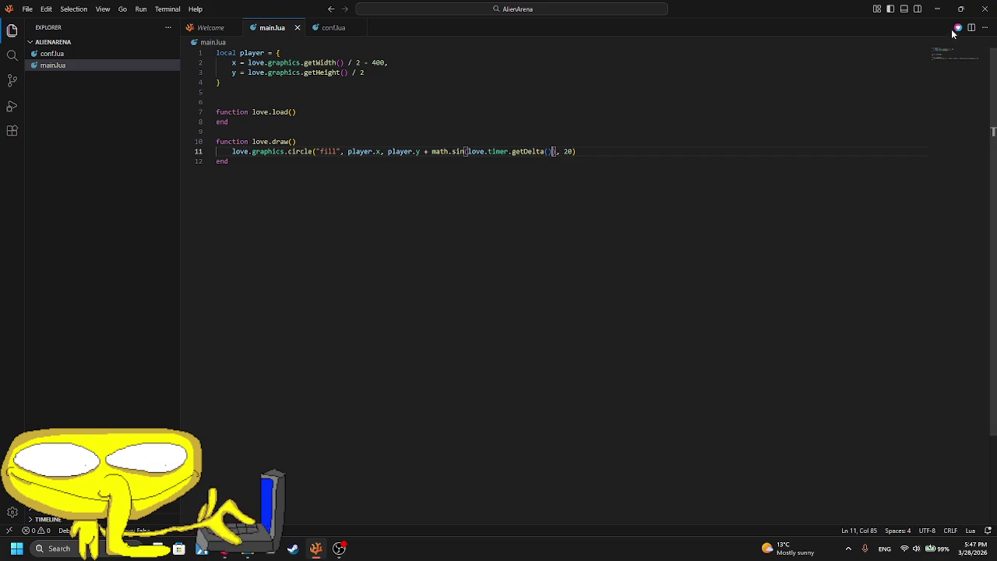
click(957, 27)
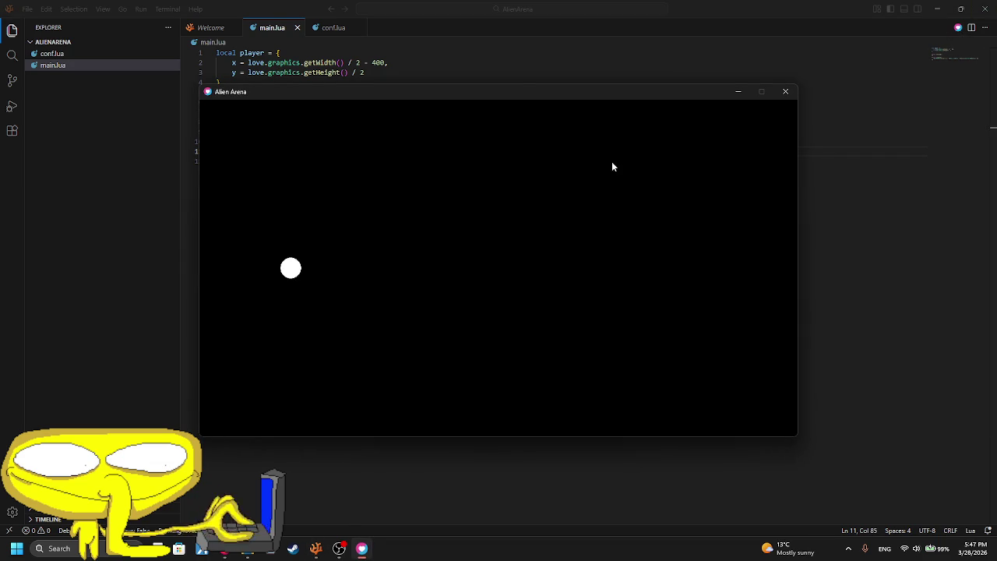
click(775, 92)
text() * 50, 20))
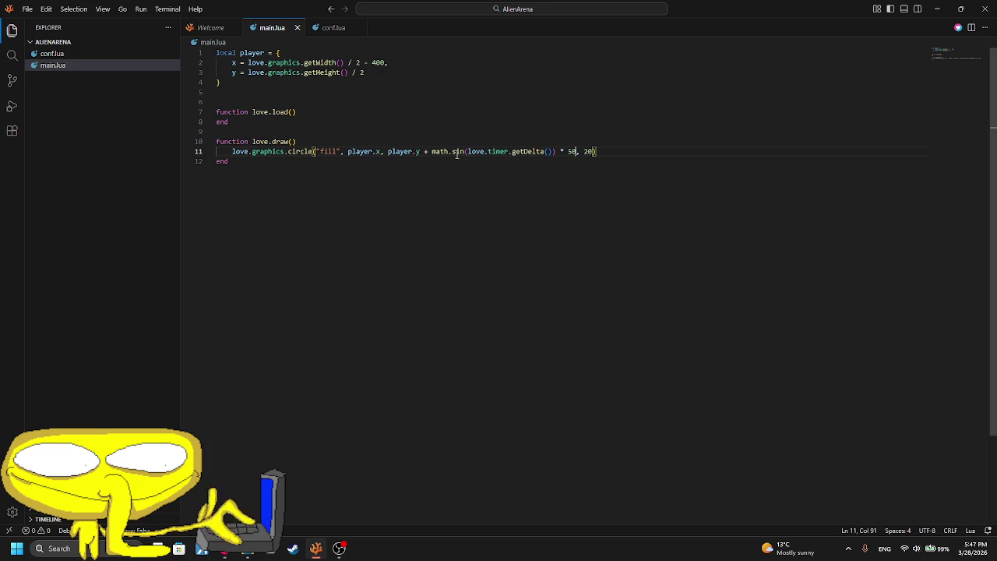
click(432, 151)
drag(432, 151, 577, 151)
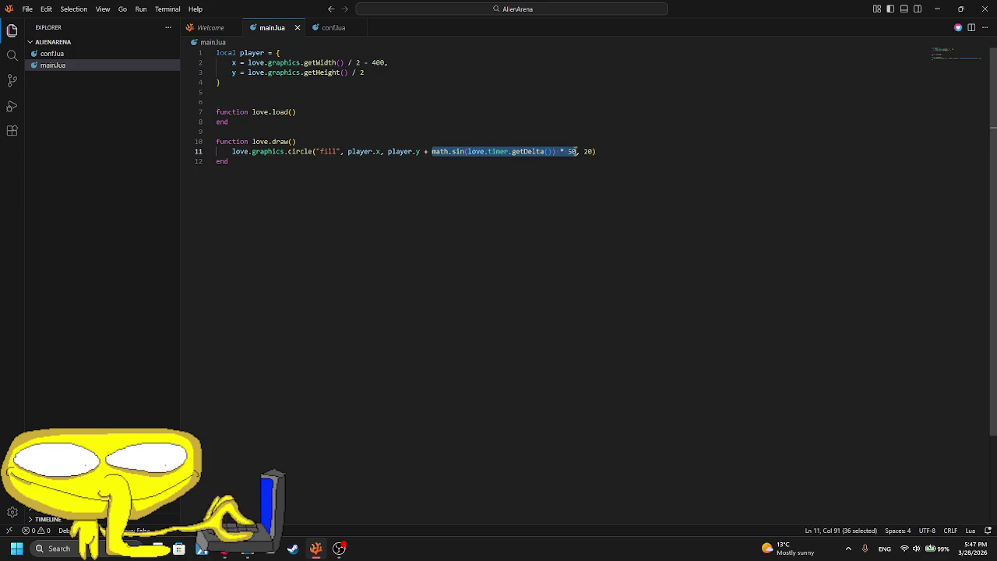
text(()
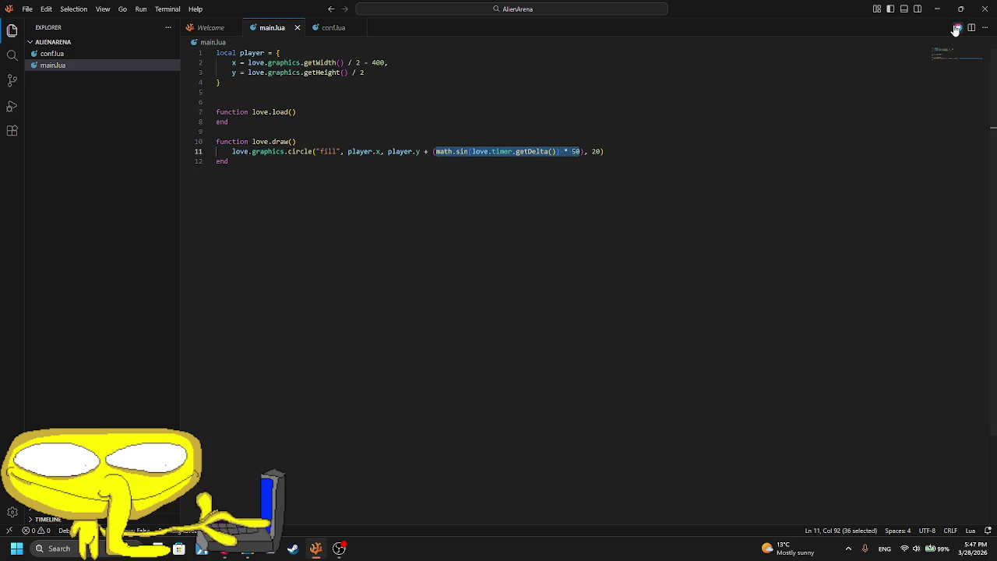
click(958, 27)
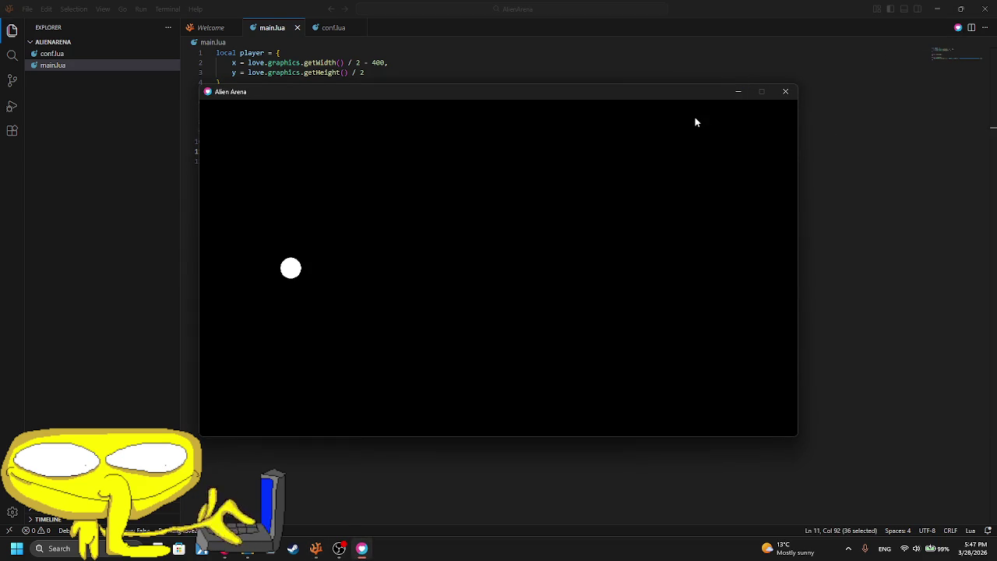
click(786, 91)
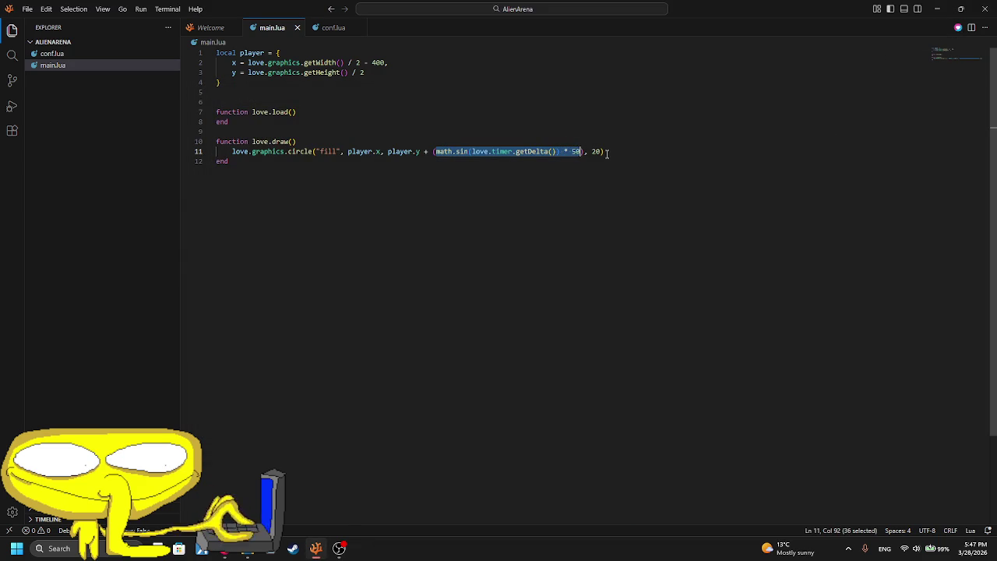
click(581, 151)
key(BackSpace)
key(BackSpace)
key(BackSpace)
key(BackSpace)
key(BackSpace)
text(* )
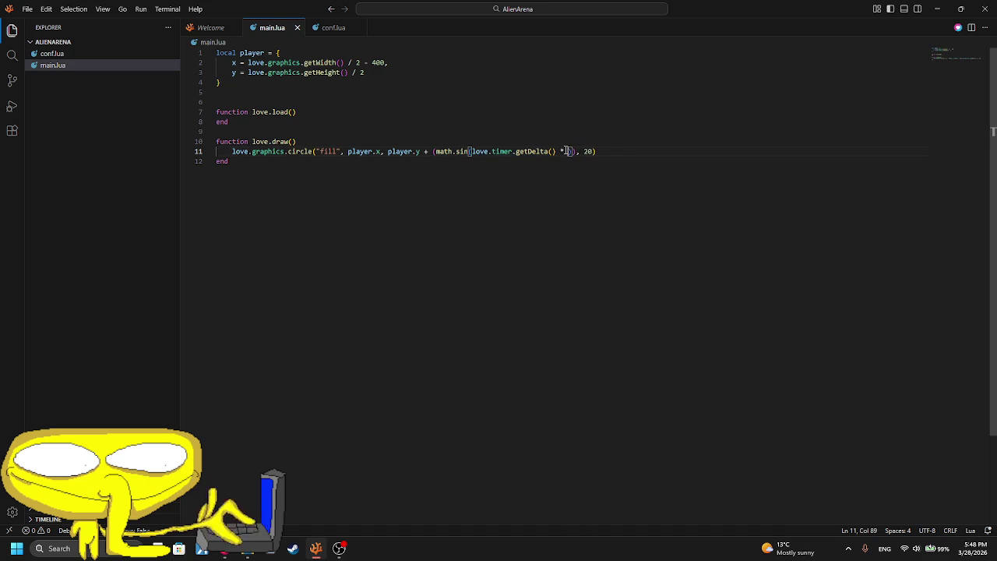
text(50)
click(956, 29)
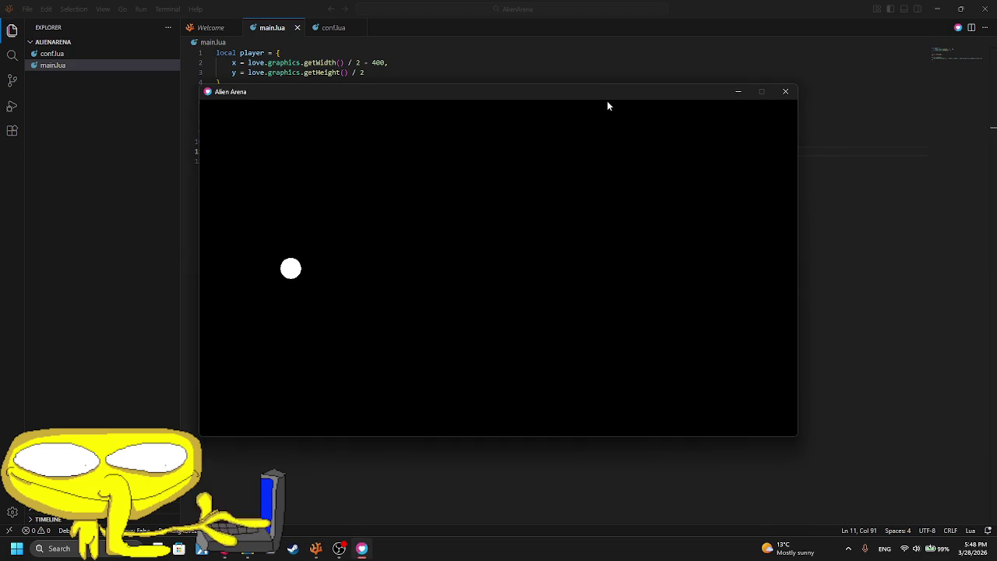
click(785, 92)
key(BackSpace)
key(BackSpace)
key(BackSpace)
click(957, 29)
click(778, 93)
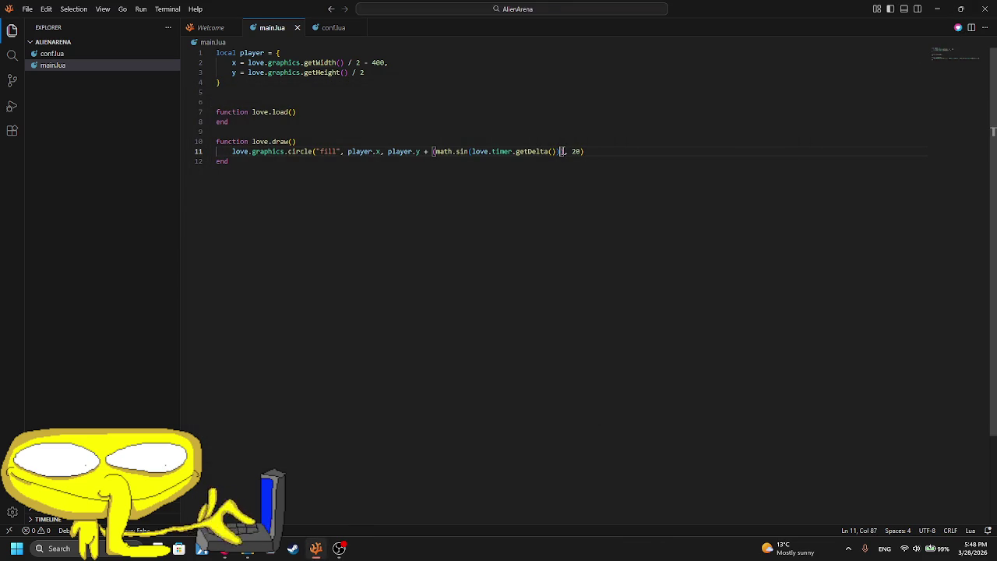
text(* 60)
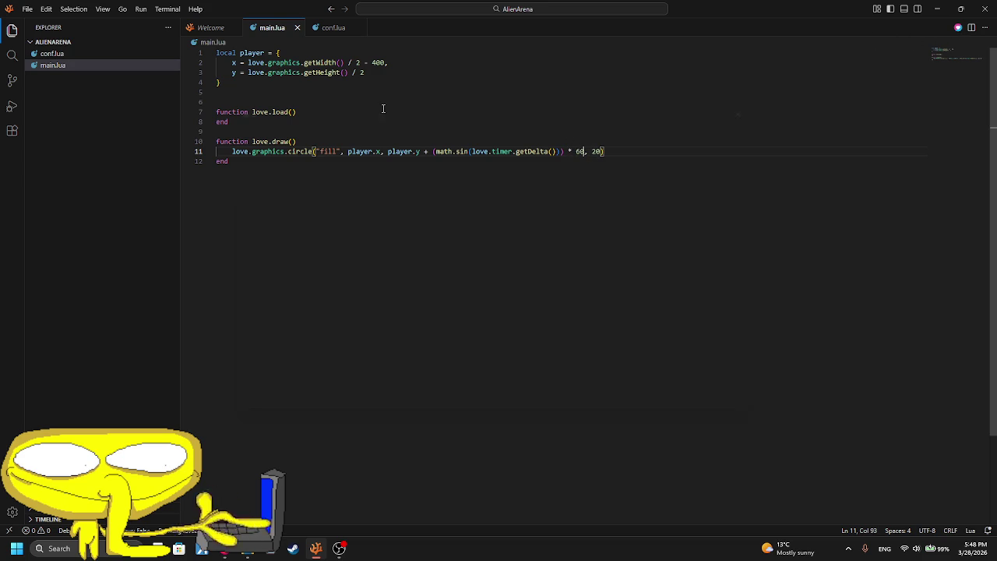
key(alt+l)
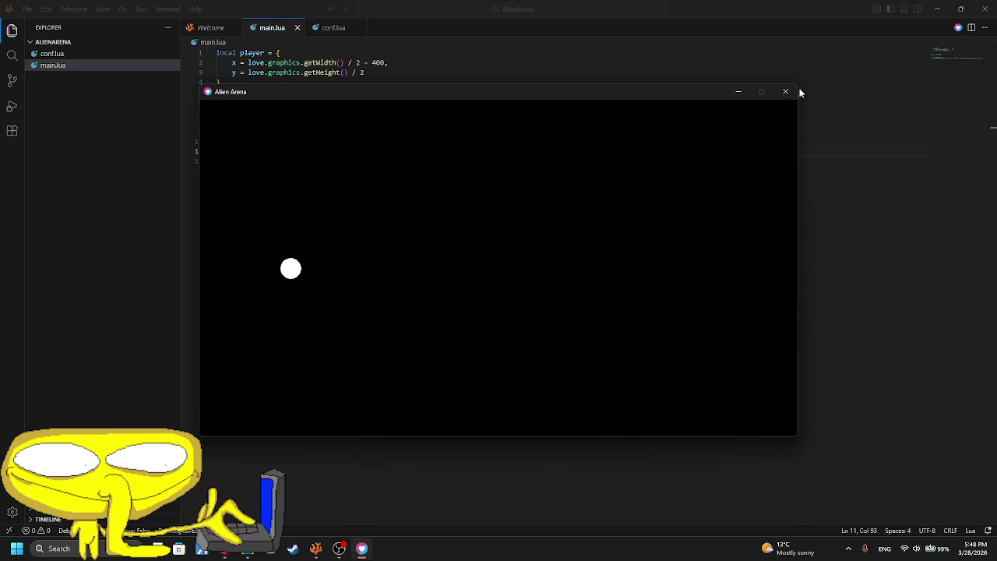
click(786, 91)
key(BackSpace)
key(BackSpace)
key(BackSpace)
key(BackSpace)
key(BackSpace)
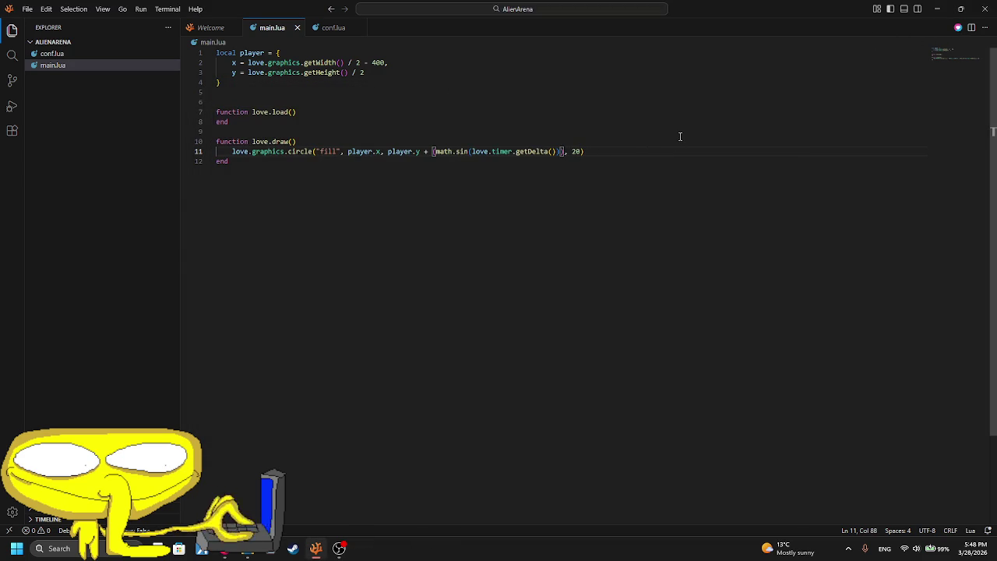
key(BackSpace)
key(BackSpace)
key(BackSpace)
key(BackSpace)
key(BackSpace)
key(BackSpace)
key(BackSpace)
key(BackSpace)
key(BackSpace)
key(BackSpace)
key(BackSpace)
key(BackSpace)
key(BackSpace)
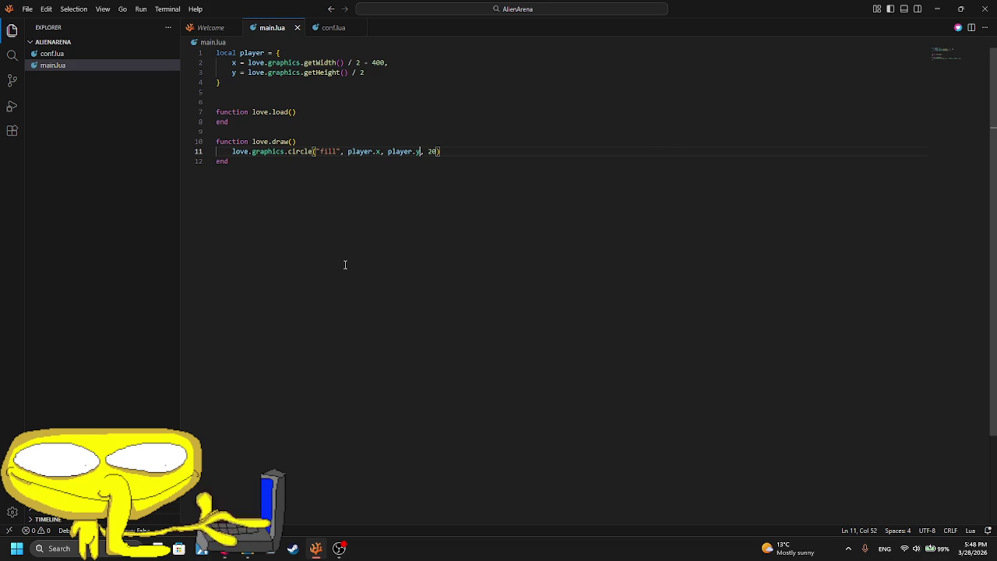
mouse_move(338, 549)
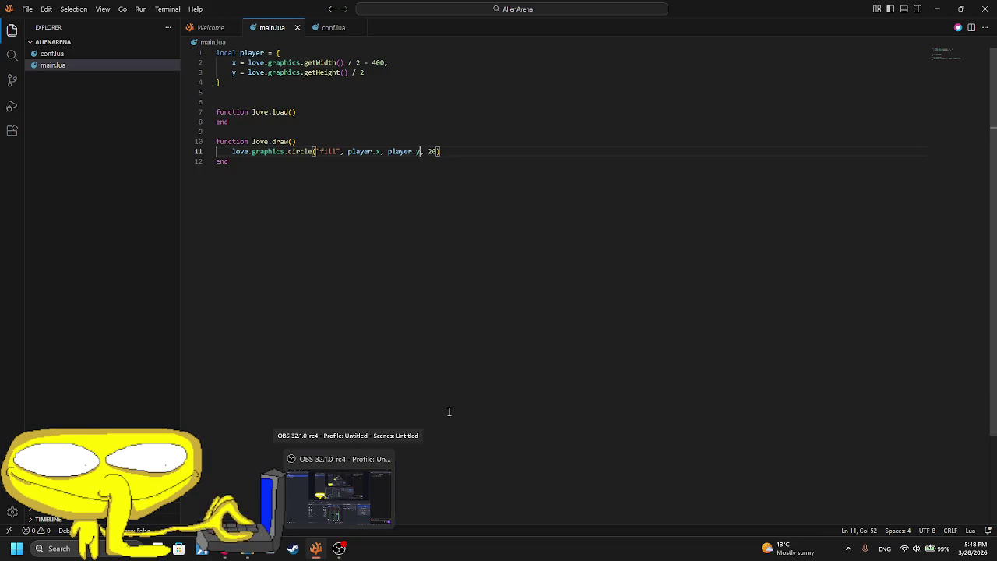
- Switch to OBS and inspect the chat source's properties without changing them
click(641, 384)
click(313, 71)
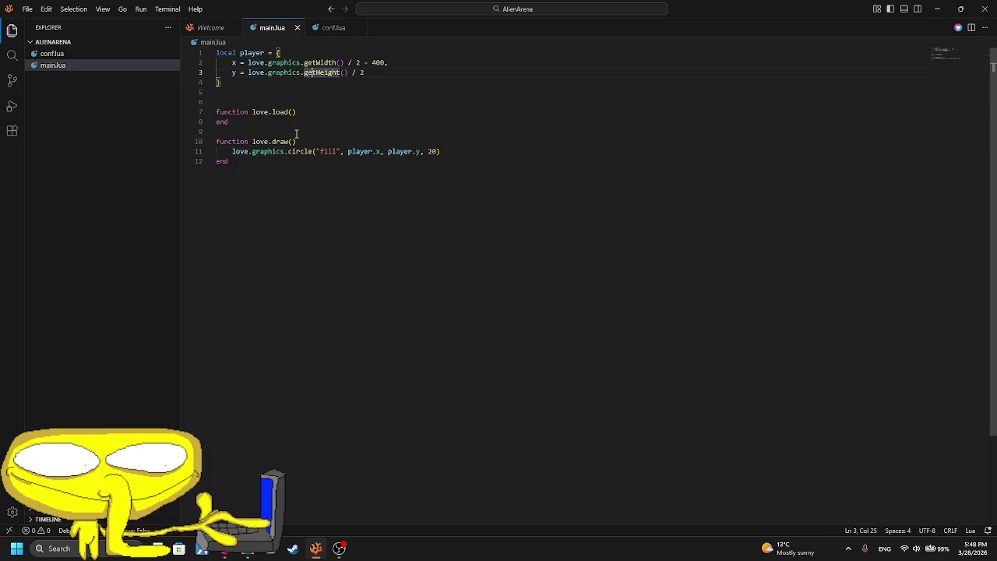
key(alt+Tab)
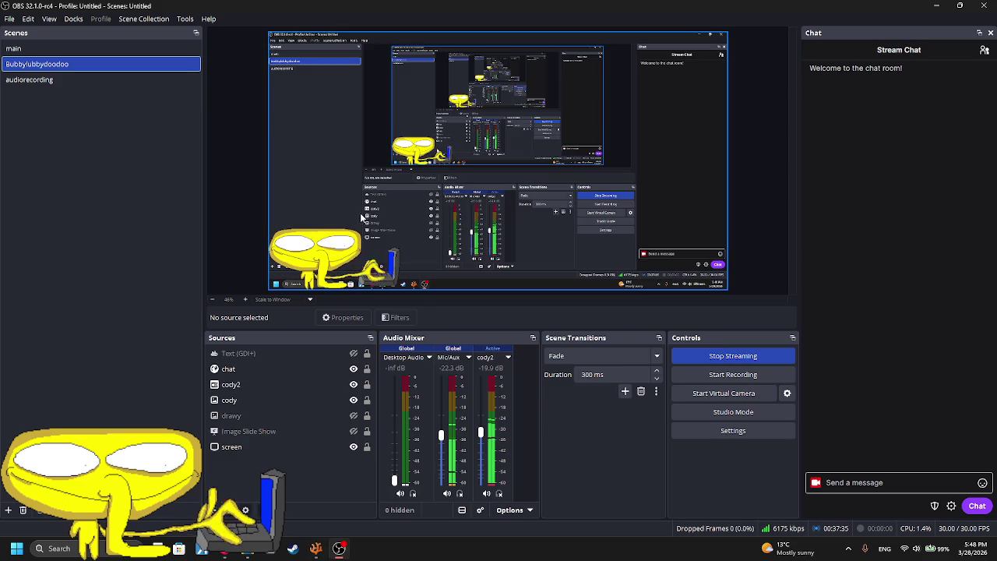
click(333, 255)
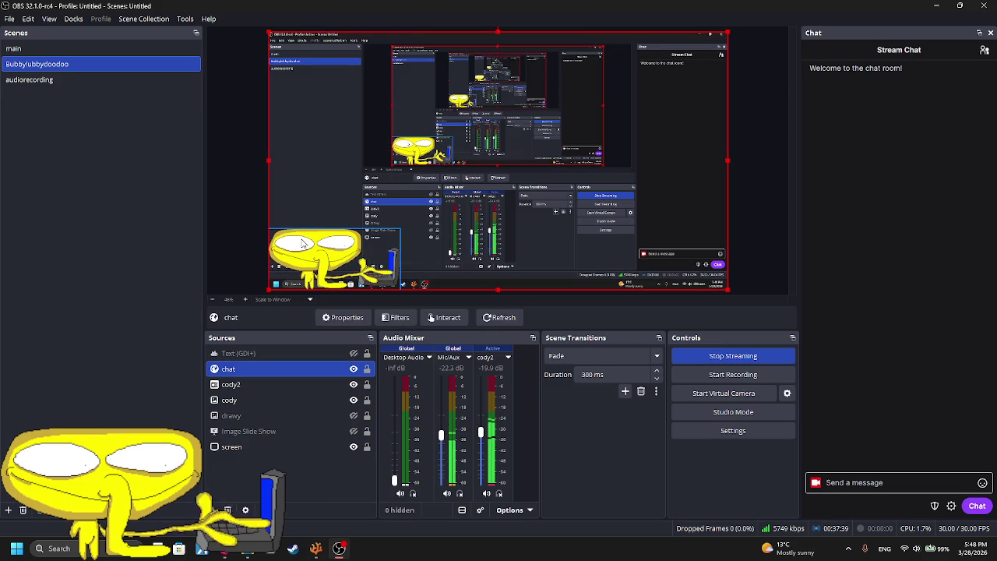
click(237, 213)
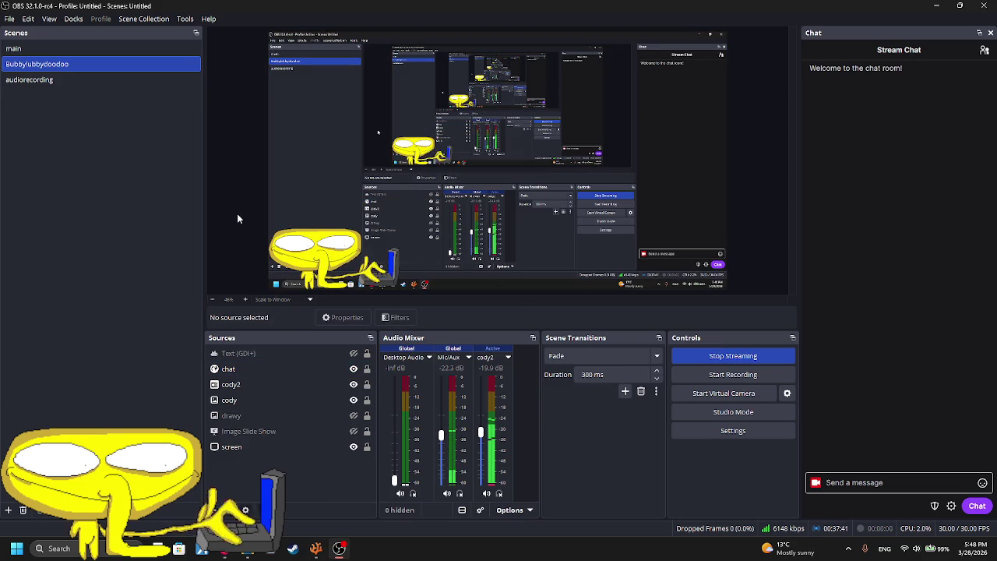
click(354, 197)
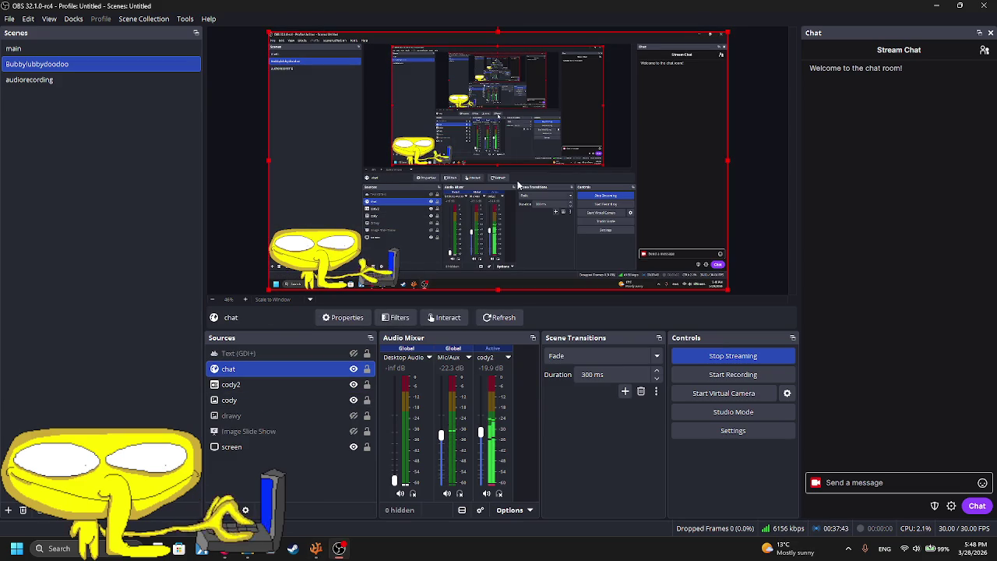
click(678, 173)
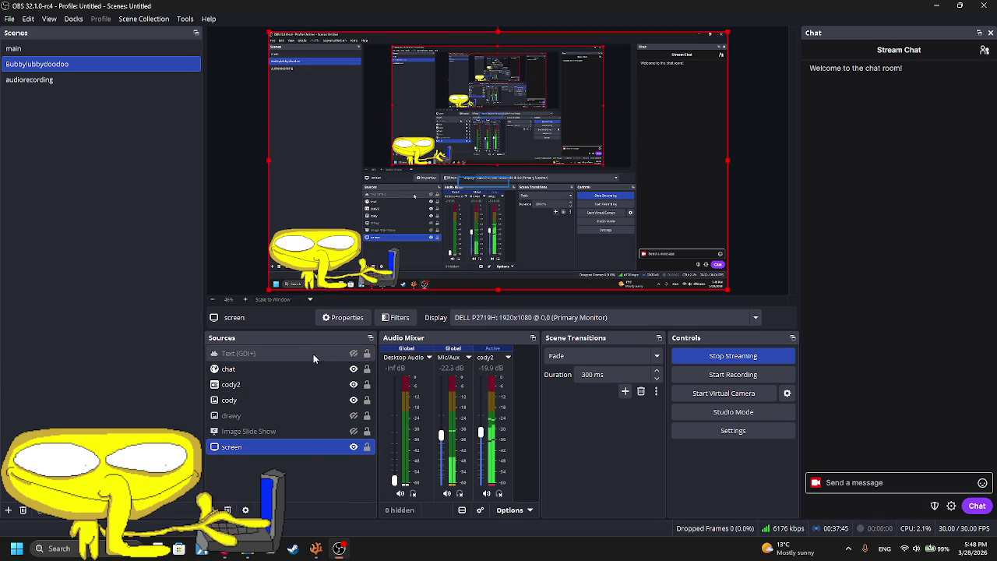
double_click(311, 368)
scroll(437, 299, down, 1)
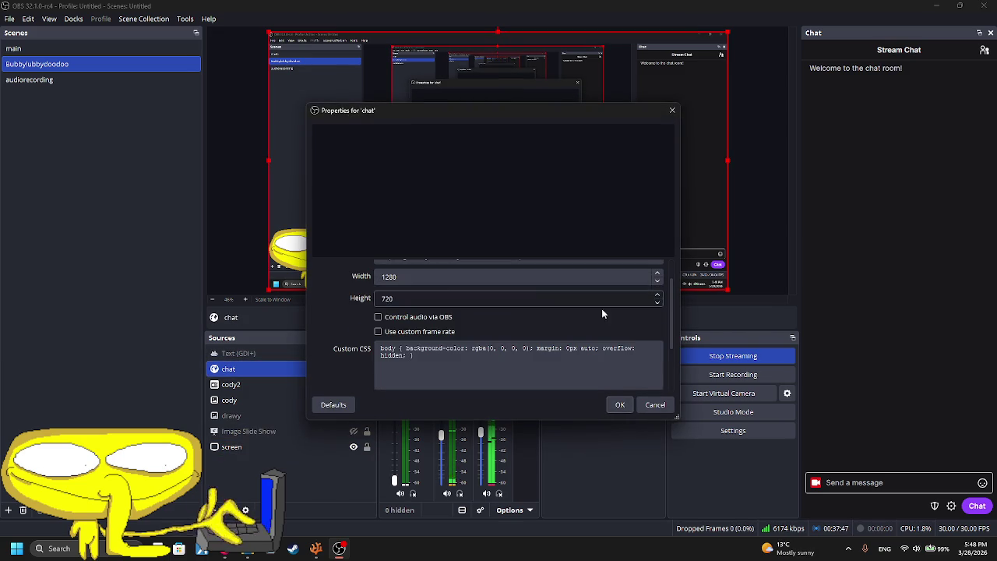
scroll(532, 291, down, 3)
click(655, 405)
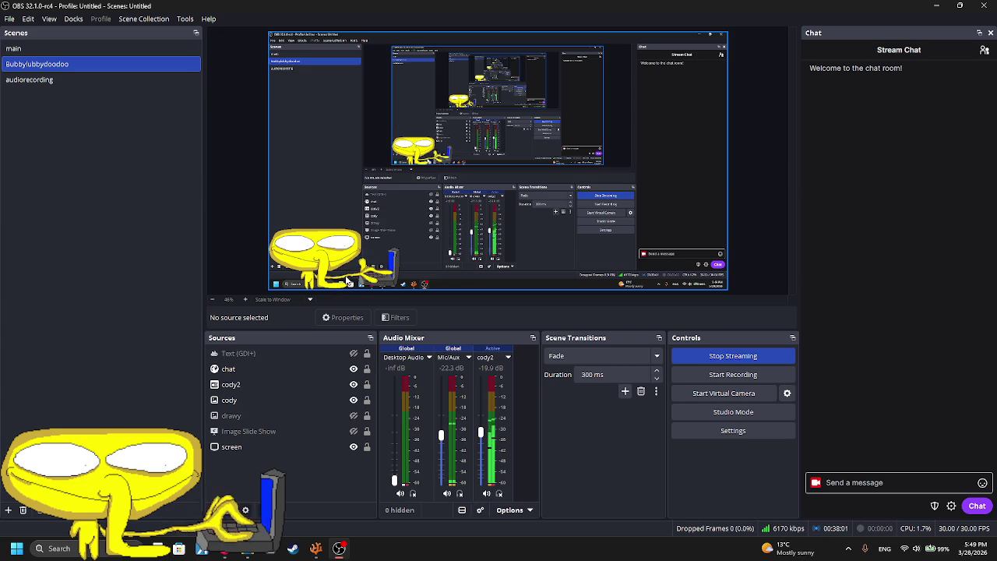
- Set the chat browser source width from 1280 to 840, then return to the editor
click(393, 209)
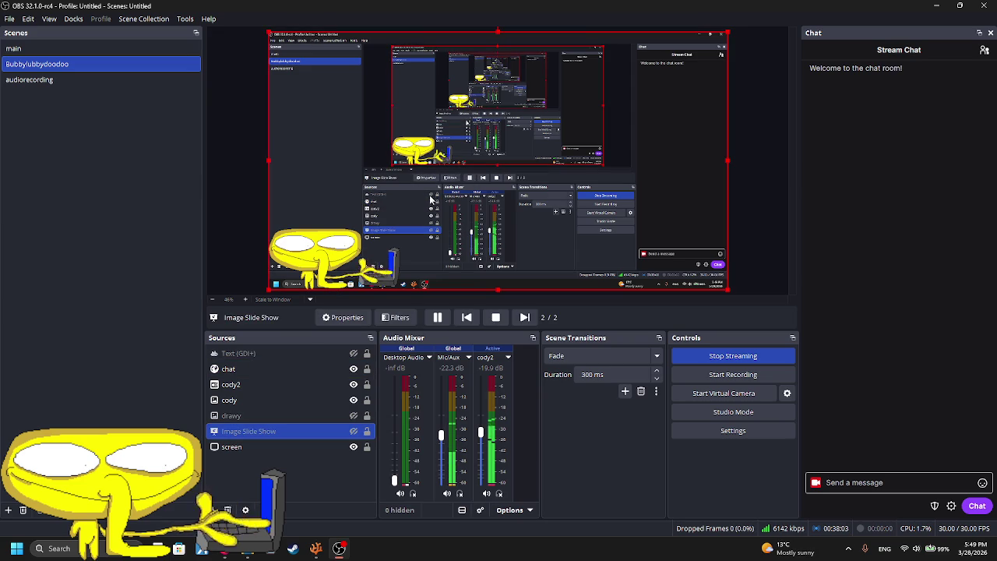
click(257, 369)
right_click(255, 375)
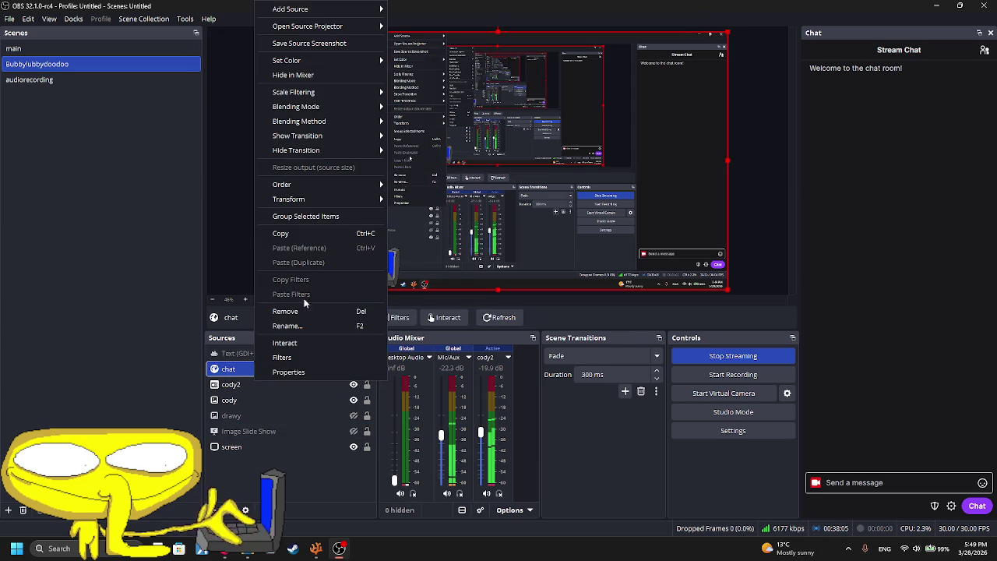
click(288, 372)
double_click(374, 308)
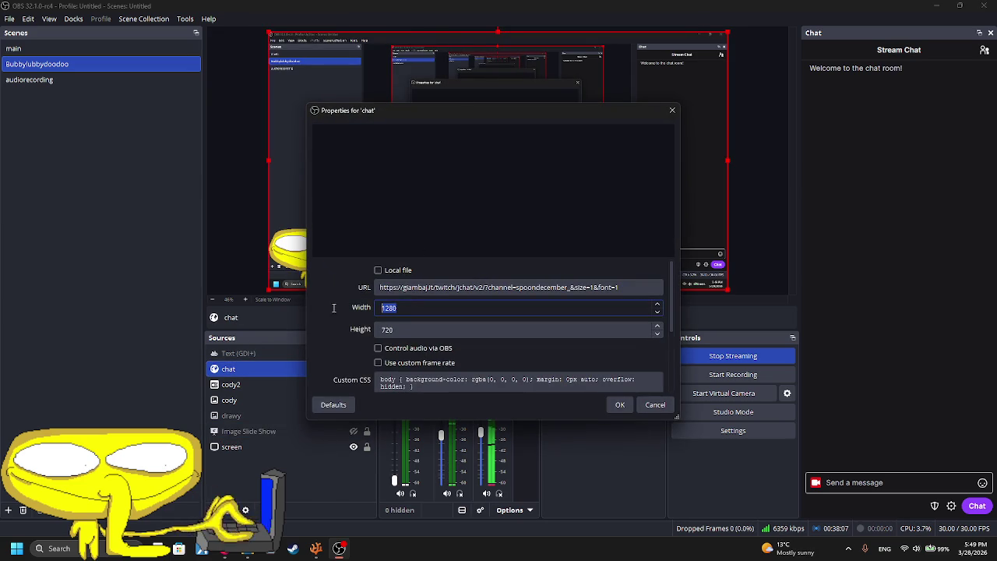
text(840)
key(Return)
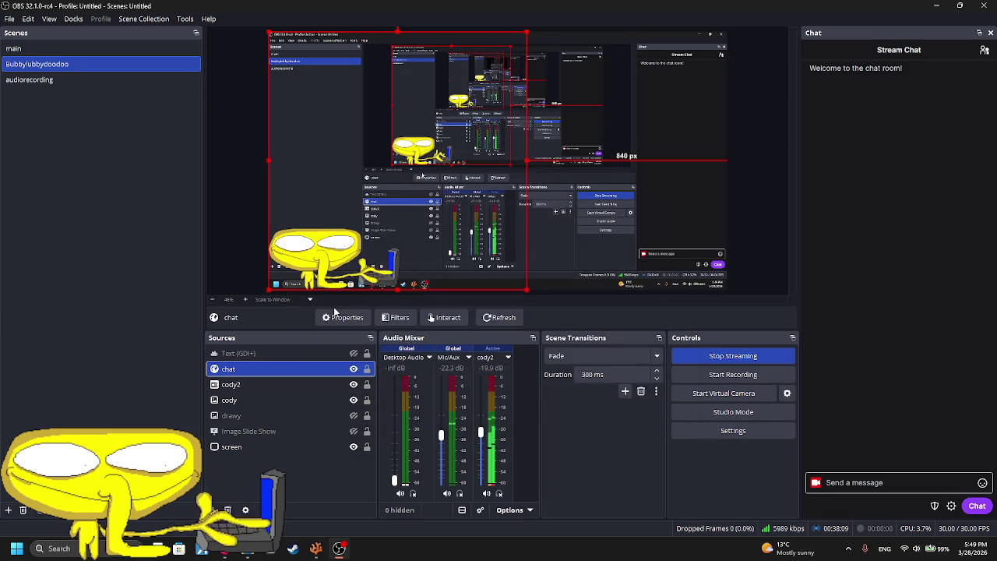
click(766, 136)
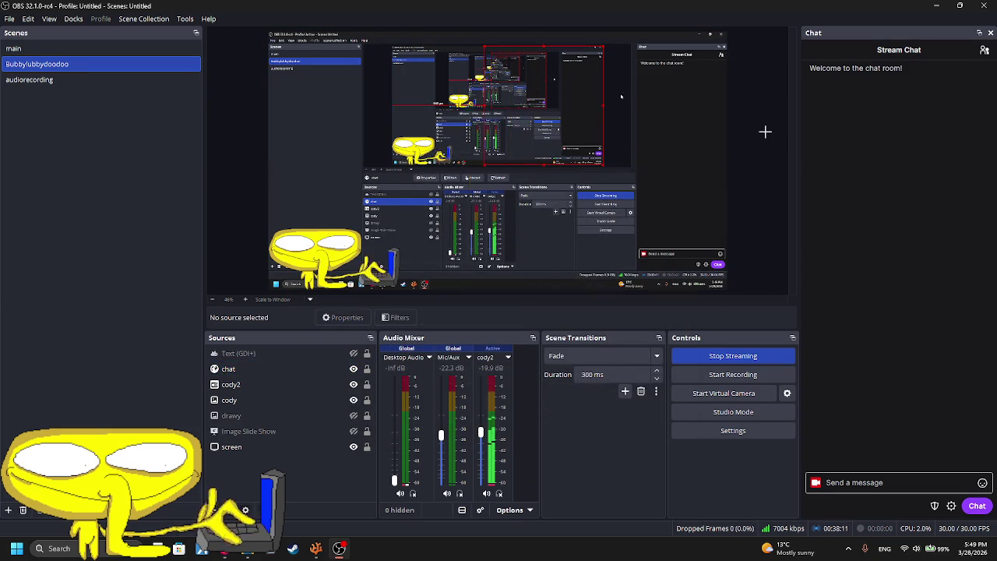
click(317, 549)
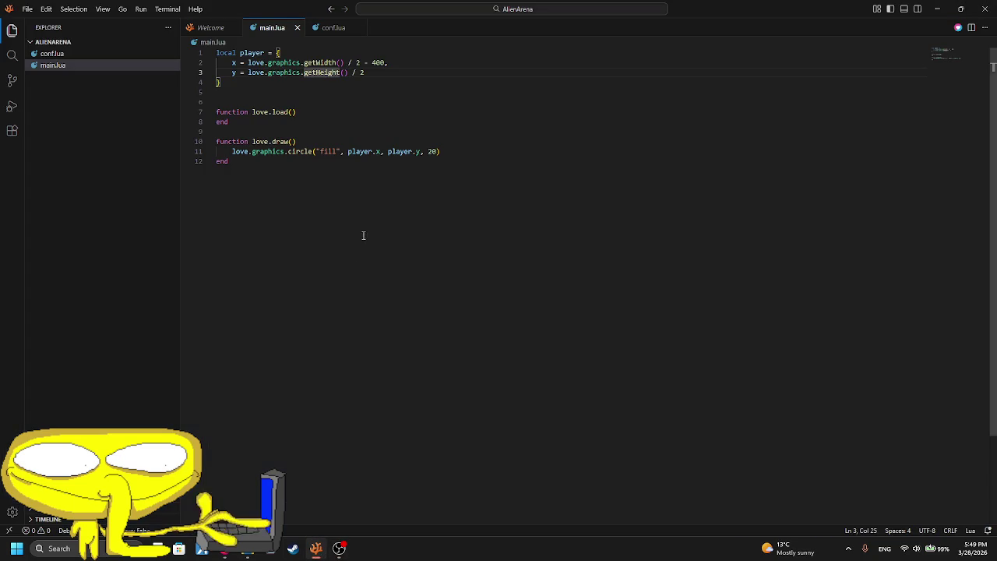
- In Steam's library, view the Team Fortress 2, Halo Infinite and Half-Life Deathmatch: Source pages
click(415, 79)
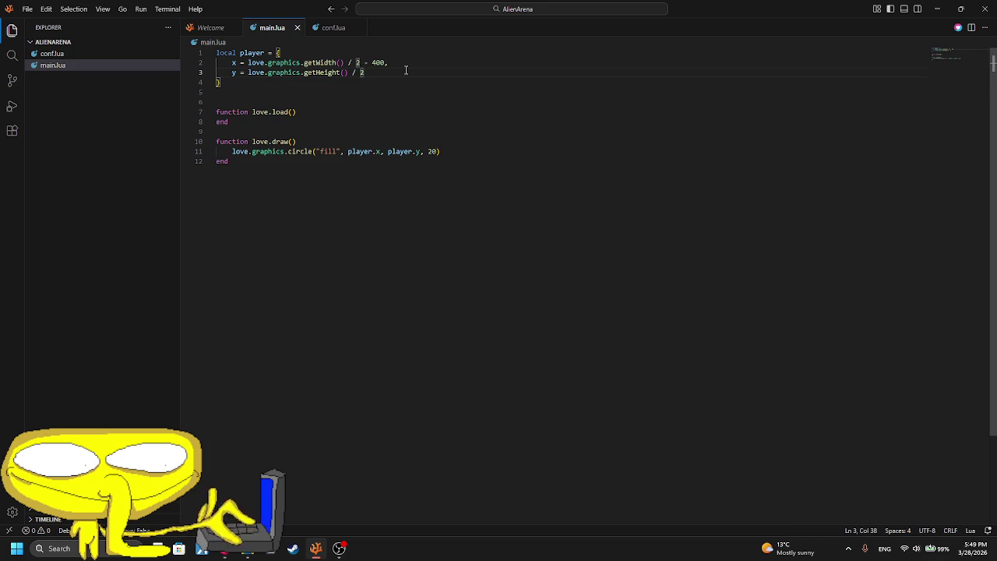
click(338, 549)
click(292, 549)
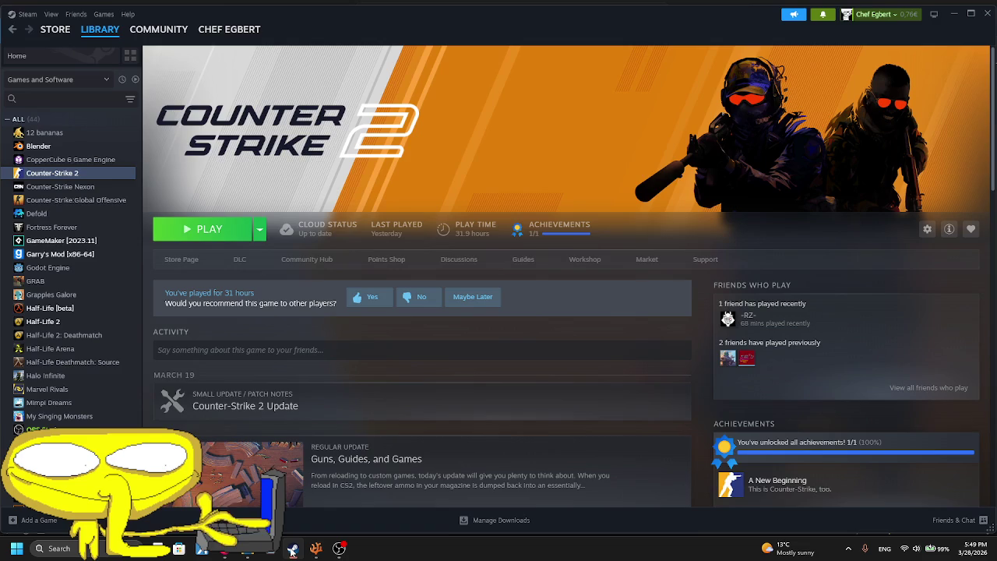
scroll(70, 311, down, 2)
scroll(70, 311, down, 2)
click(52, 419)
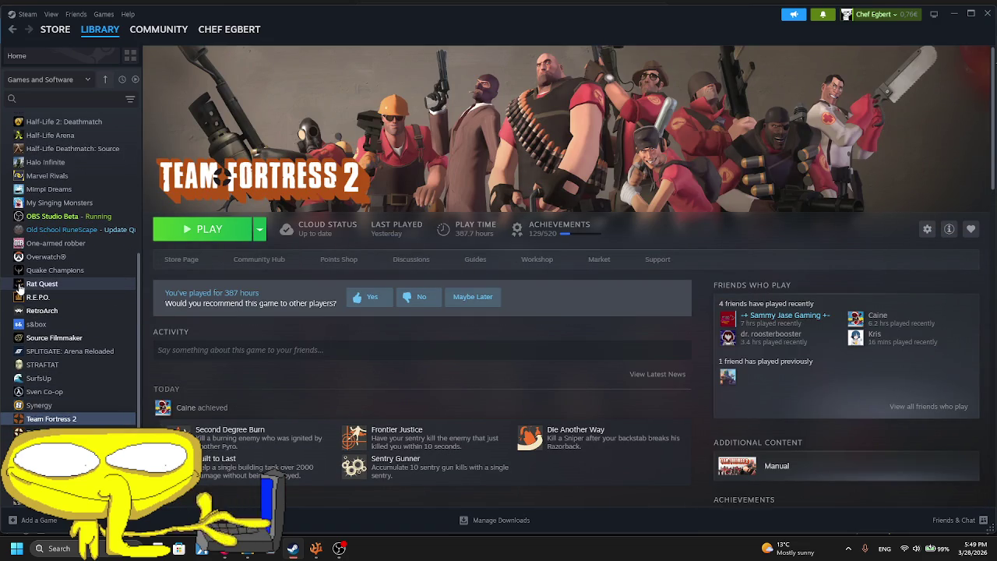
click(43, 164)
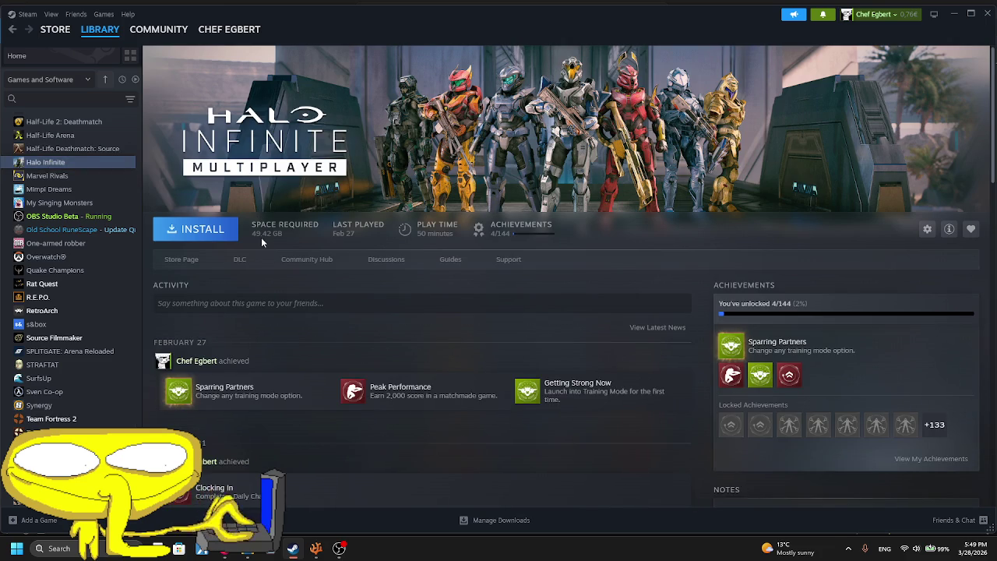
scroll(259, 343, down, 3)
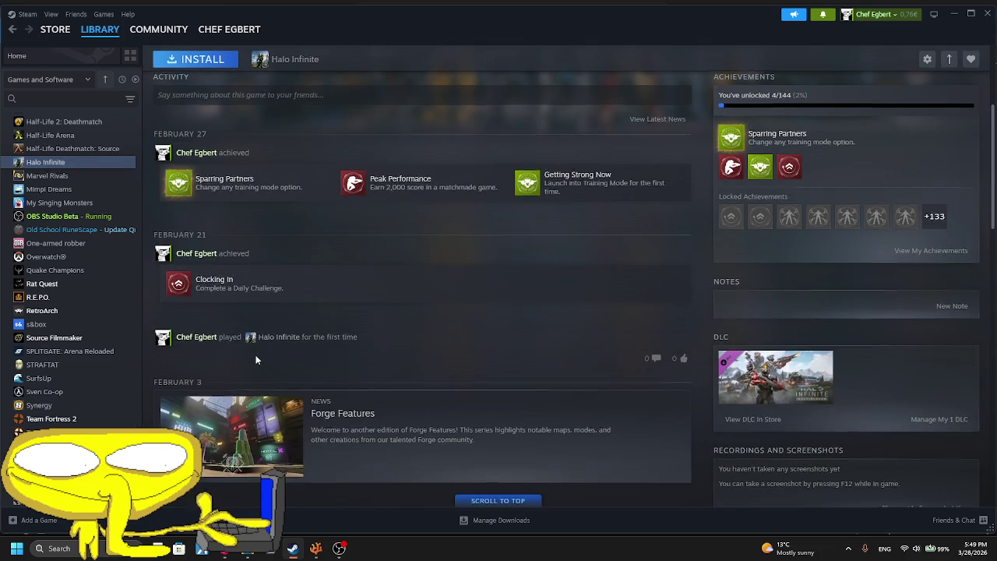
scroll(256, 359, down, 3)
scroll(245, 351, up, 5)
scroll(252, 335, up, 2)
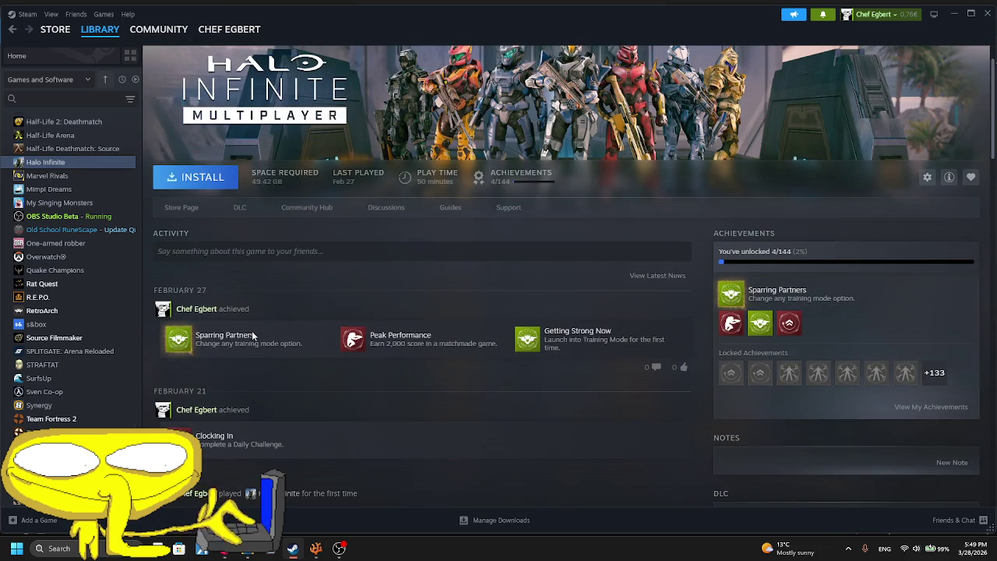
scroll(252, 335, down, 3)
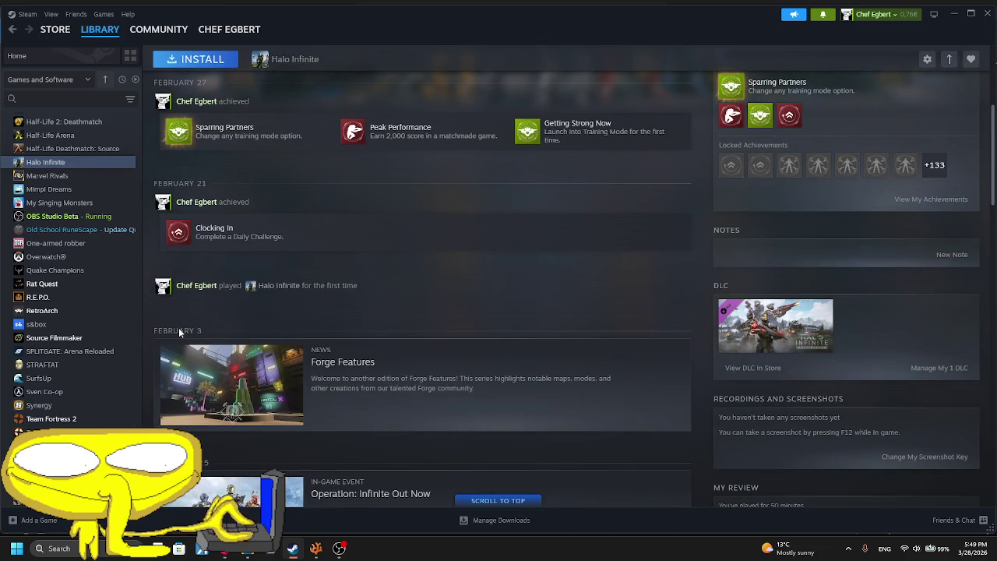
click(58, 154)
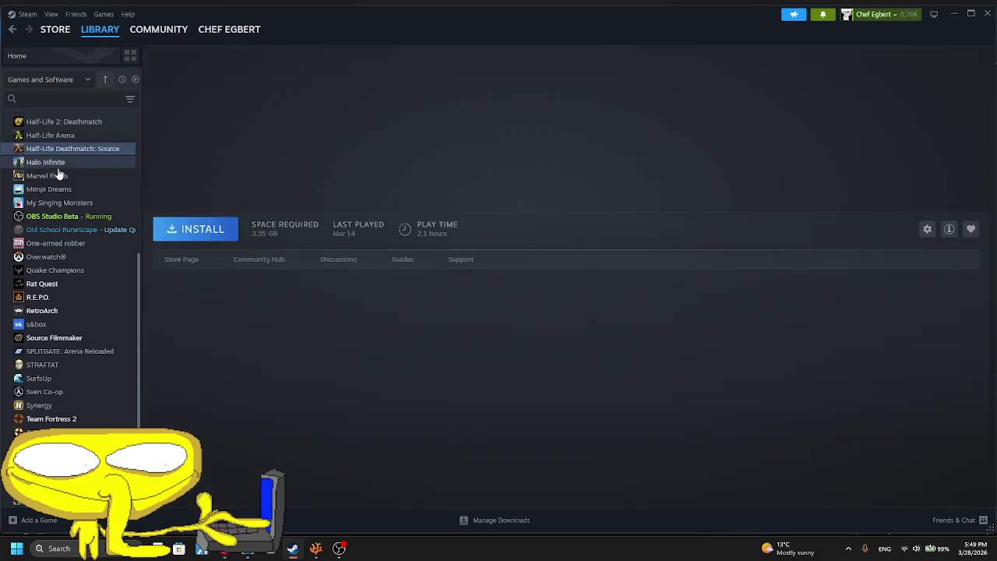
- Start a Quake Champions install, cancel it, and view Marvel Rivals' page
click(40, 272)
scroll(178, 278, down, 1)
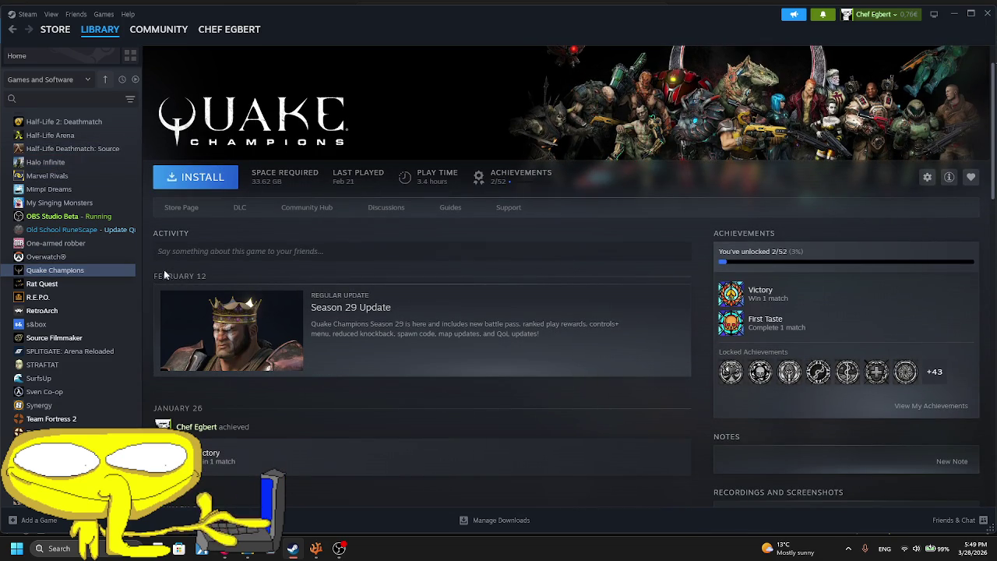
click(196, 177)
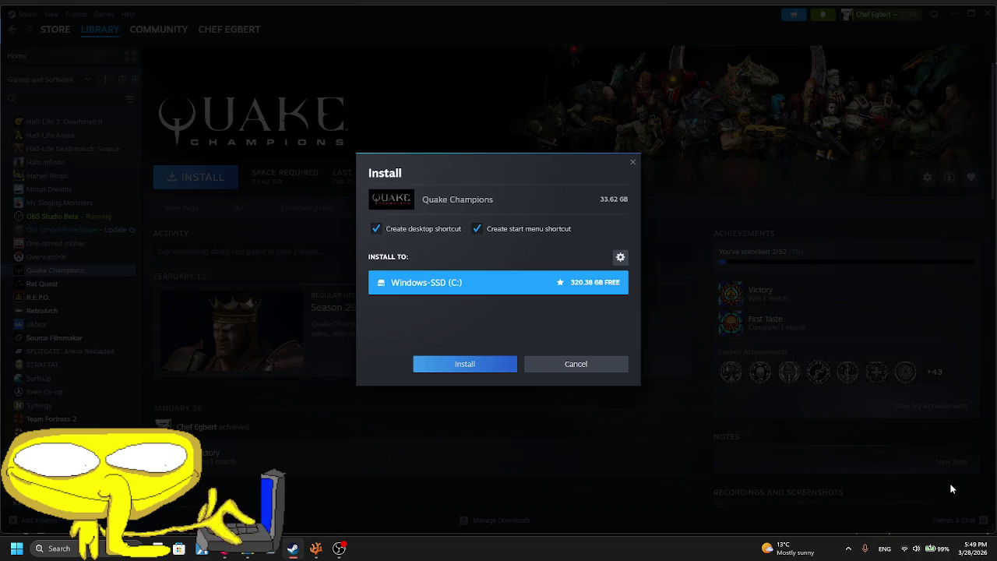
click(605, 363)
click(68, 178)
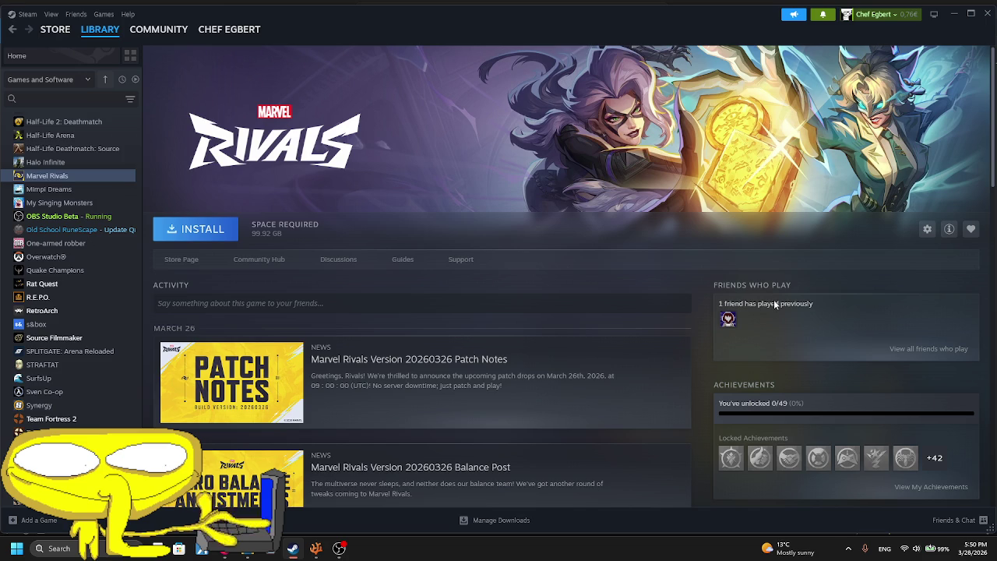
mouse_move(727, 319)
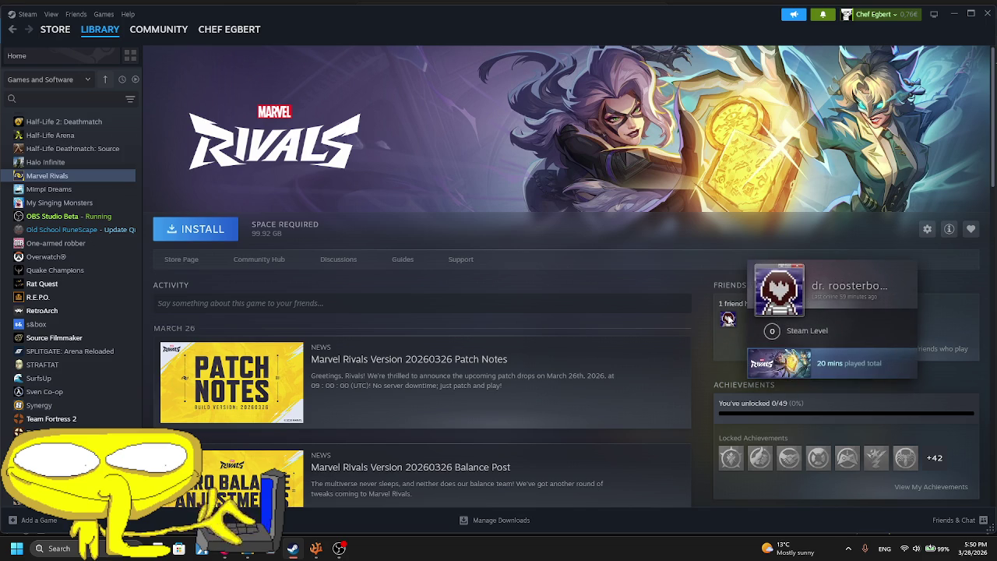
- Browse GameMaker, Counter-Strike Nexon, CS:GO and CopperCube 6 pages, ending on Marvel Rivals
scroll(70, 233, up, 3)
scroll(70, 233, up, 2)
click(62, 182)
click(82, 130)
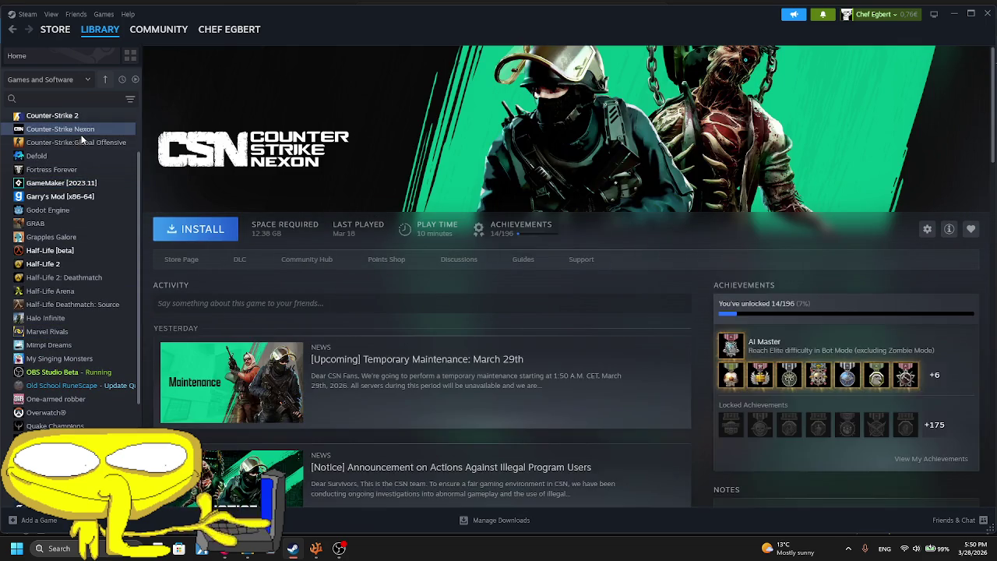
click(82, 141)
scroll(88, 148, up, 2)
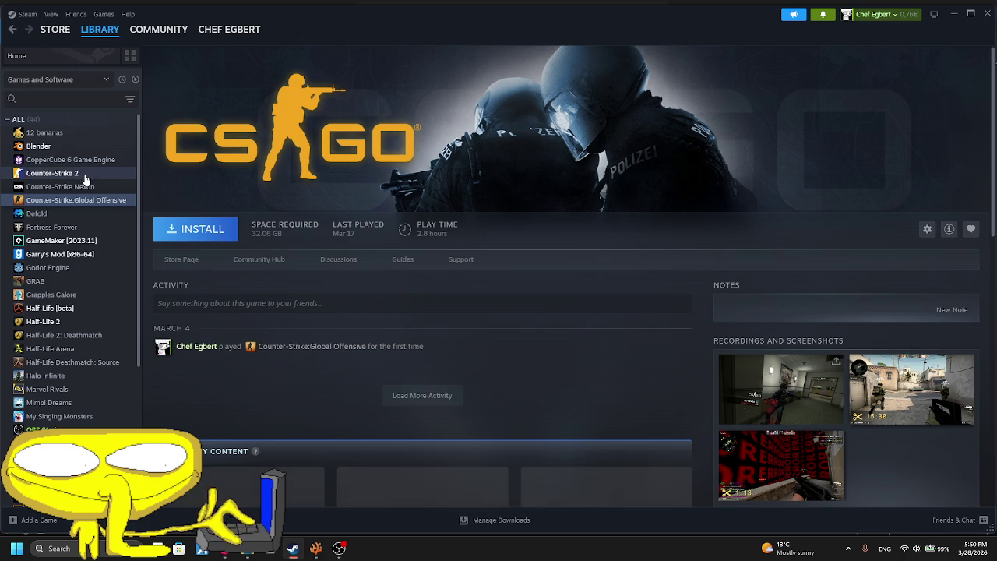
click(75, 158)
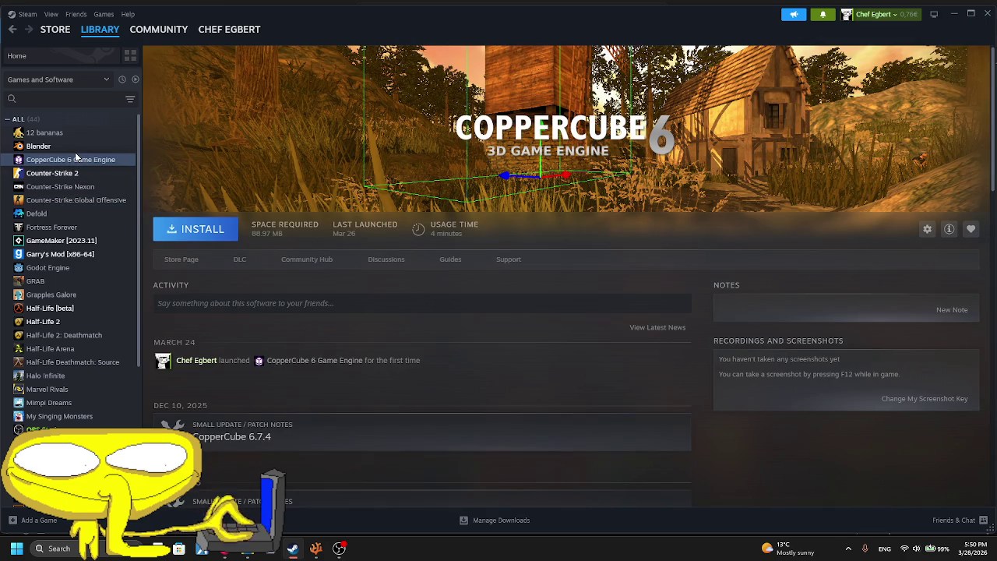
scroll(75, 151, down, 5)
scroll(72, 154, up, 3)
scroll(73, 154, up, 2)
scroll(54, 343, down, 1)
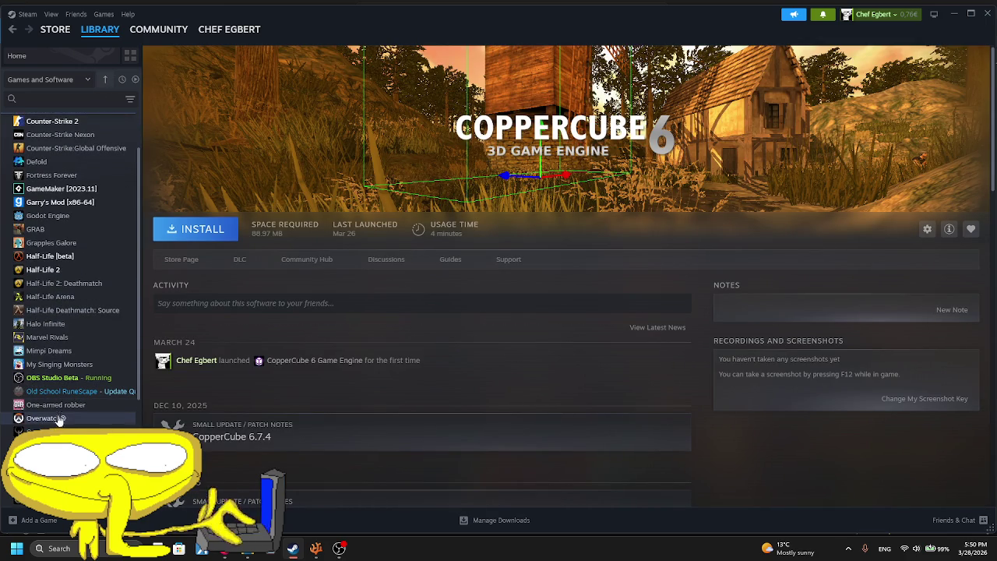
click(47, 337)
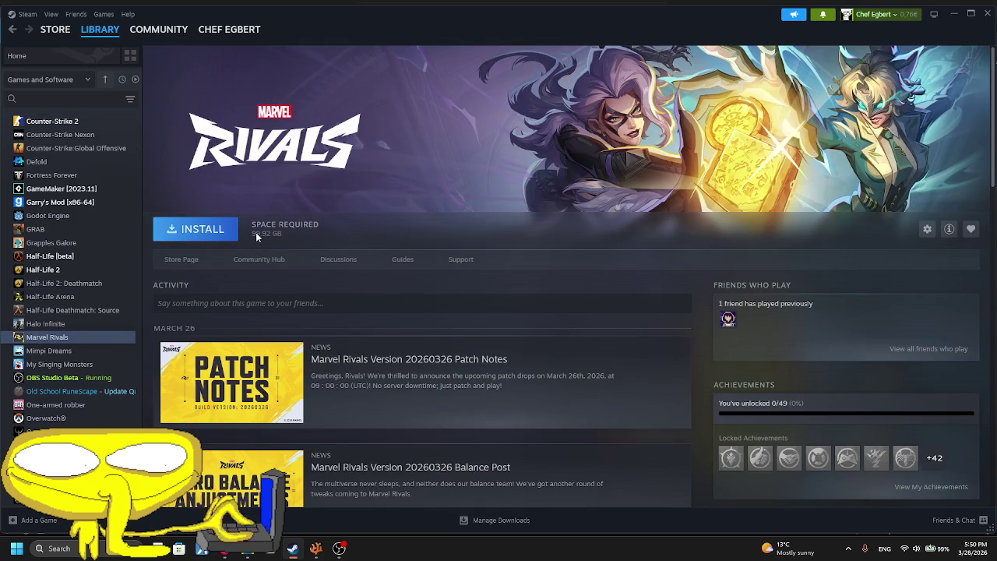
click(319, 548)
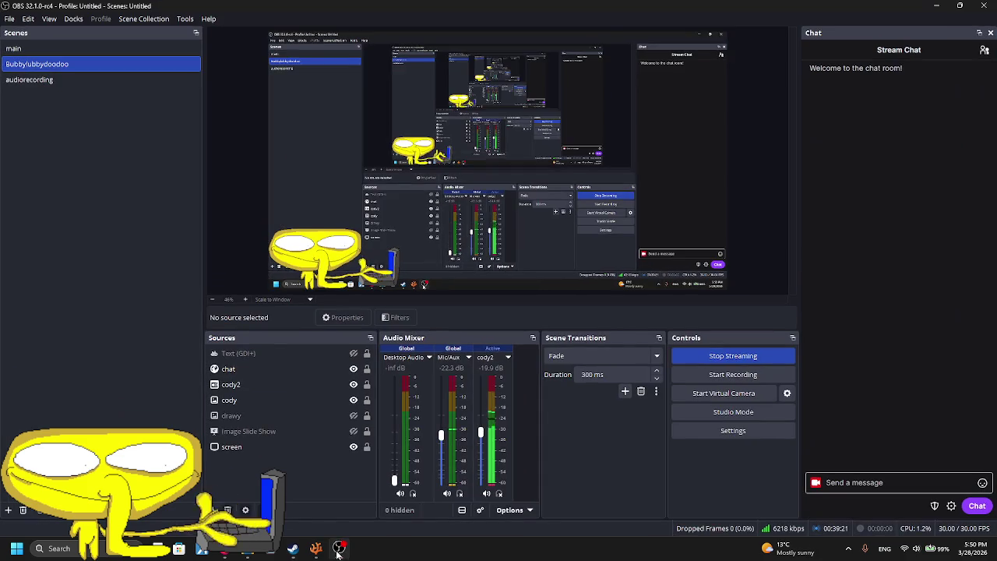
- Switch from OBS back to the VSCodium window showing main.lua
click(322, 548)
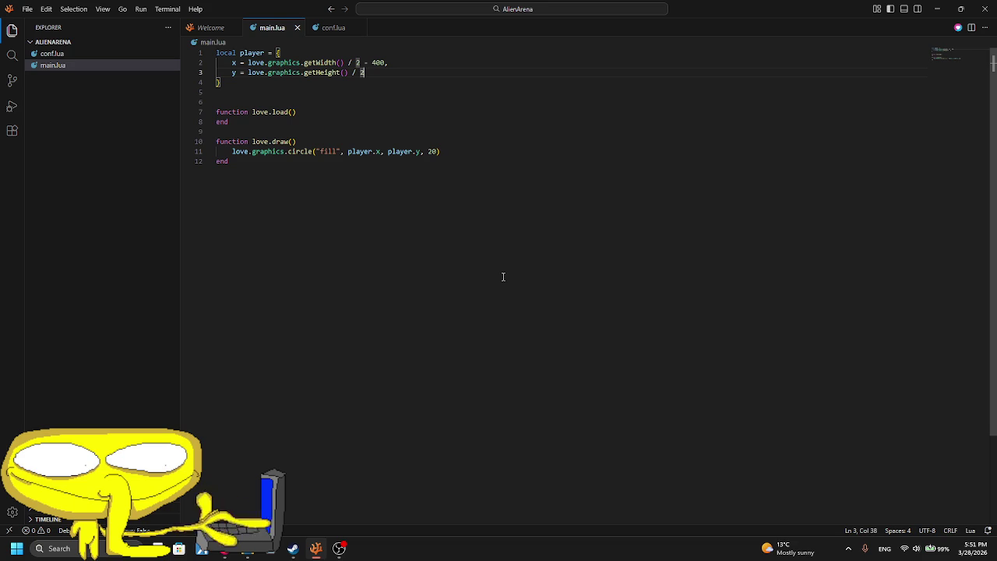
- Glance at conf.lua, then return to main.lua's love.draw line
click(343, 28)
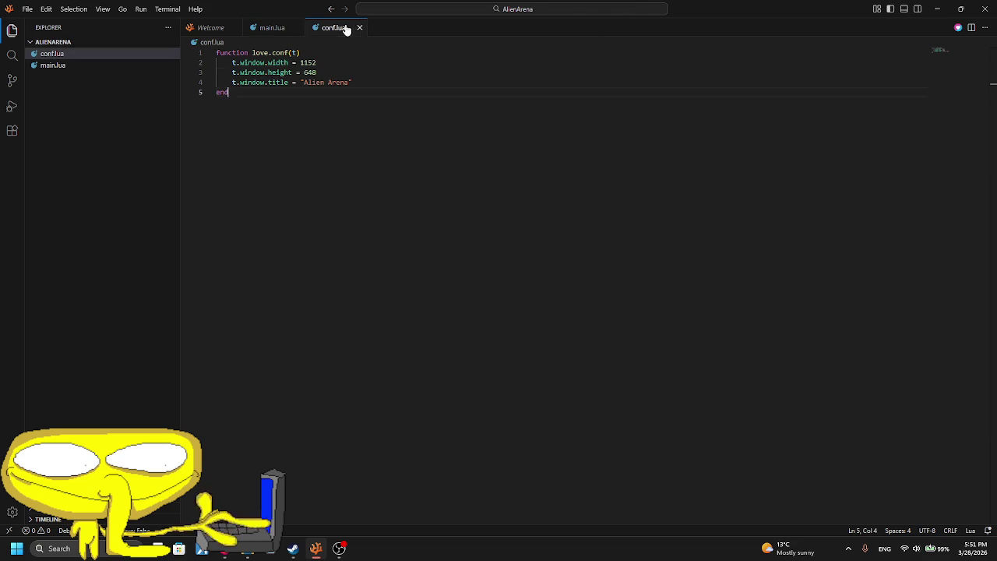
click(265, 27)
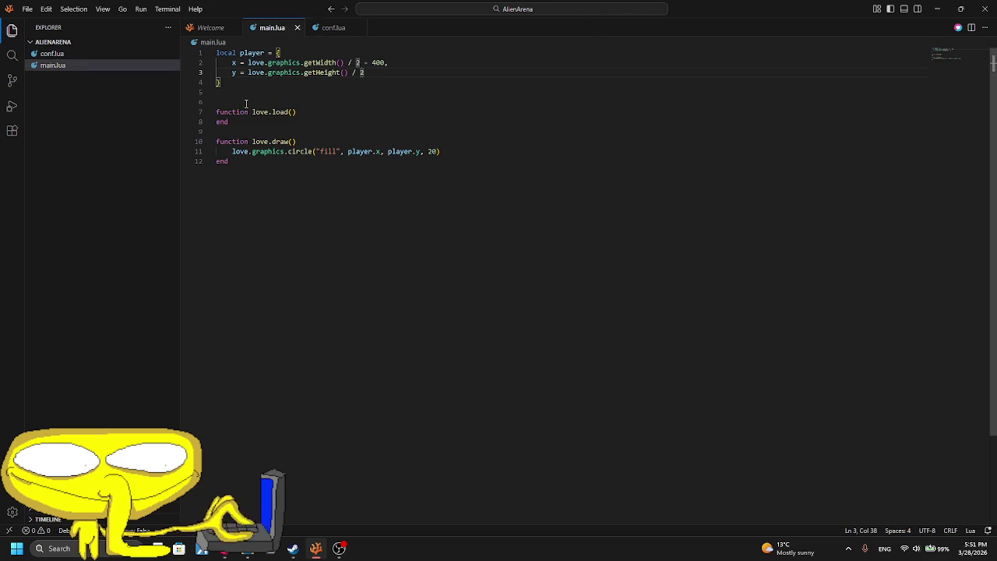
click(344, 143)
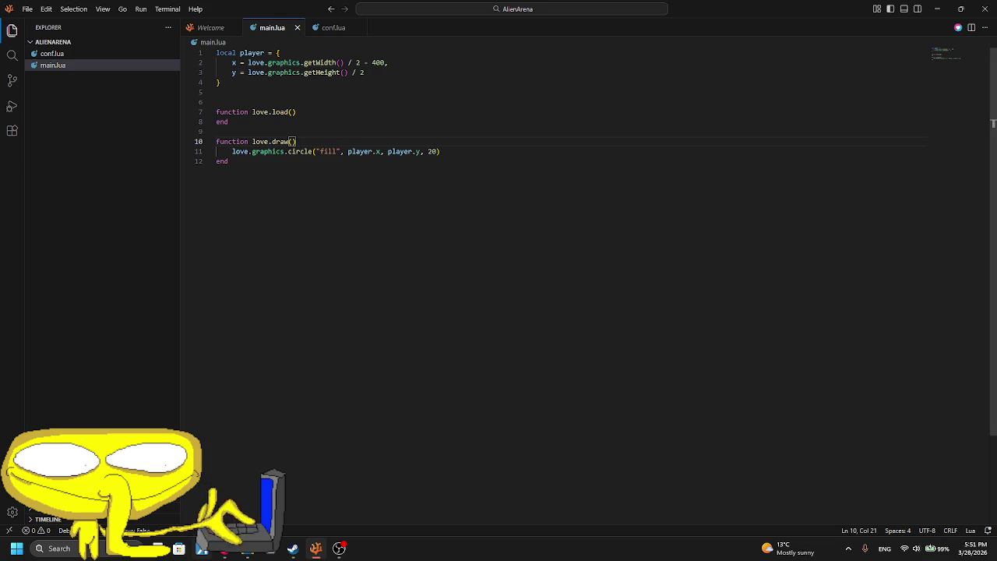
- Begin File > Open Folder and create a default-named New folder in Documents
click(25, 9)
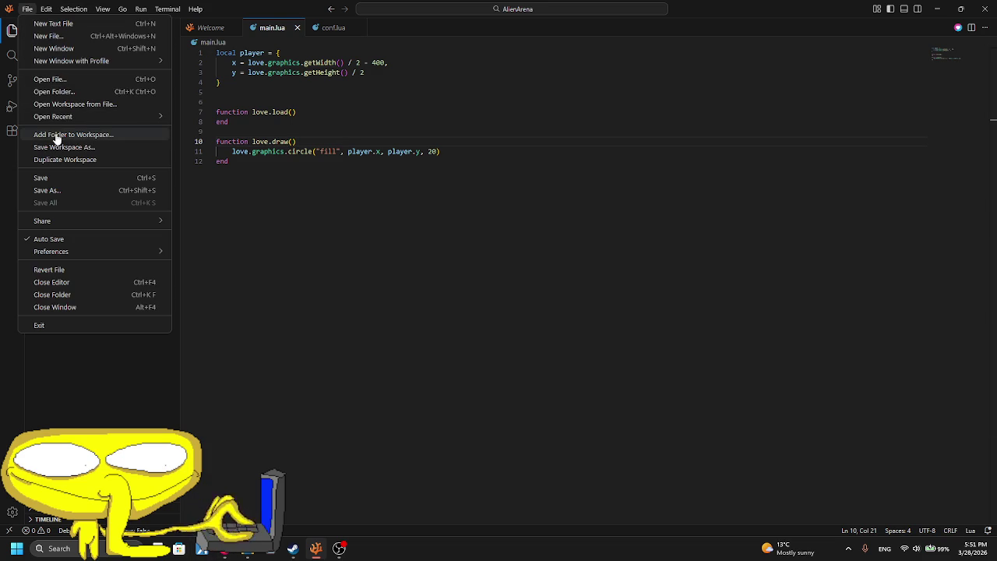
click(53, 92)
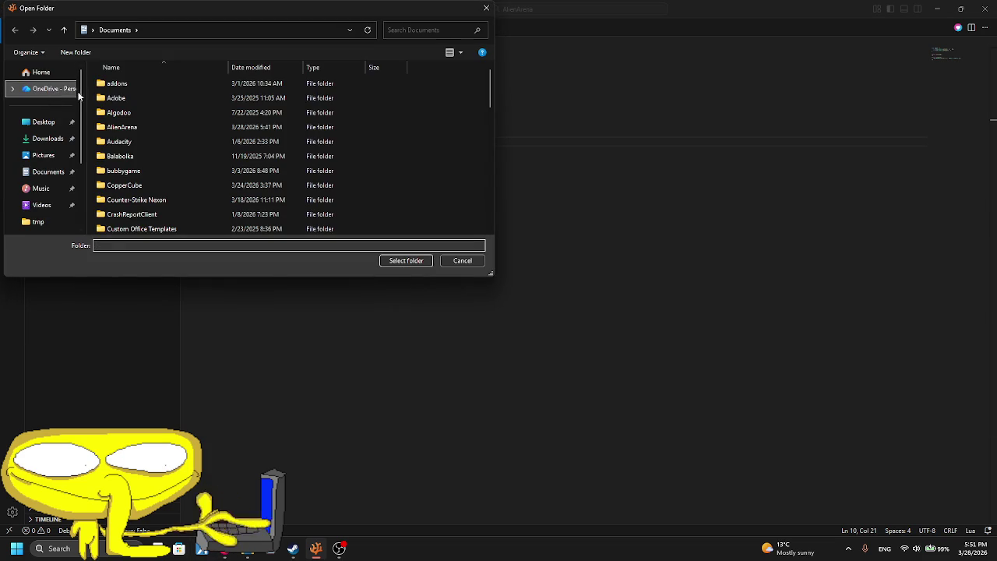
click(76, 52)
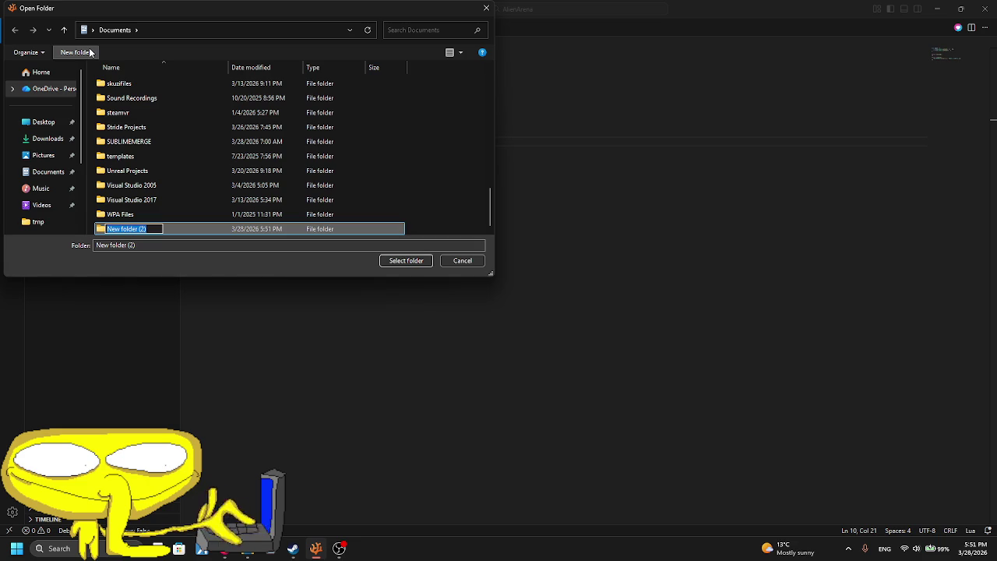
click(125, 127)
click(133, 227)
scroll(133, 156, up, 1)
scroll(134, 129, up, 1)
scroll(132, 127, up, 1)
scroll(130, 126, up, 1)
scroll(131, 127, up, 1)
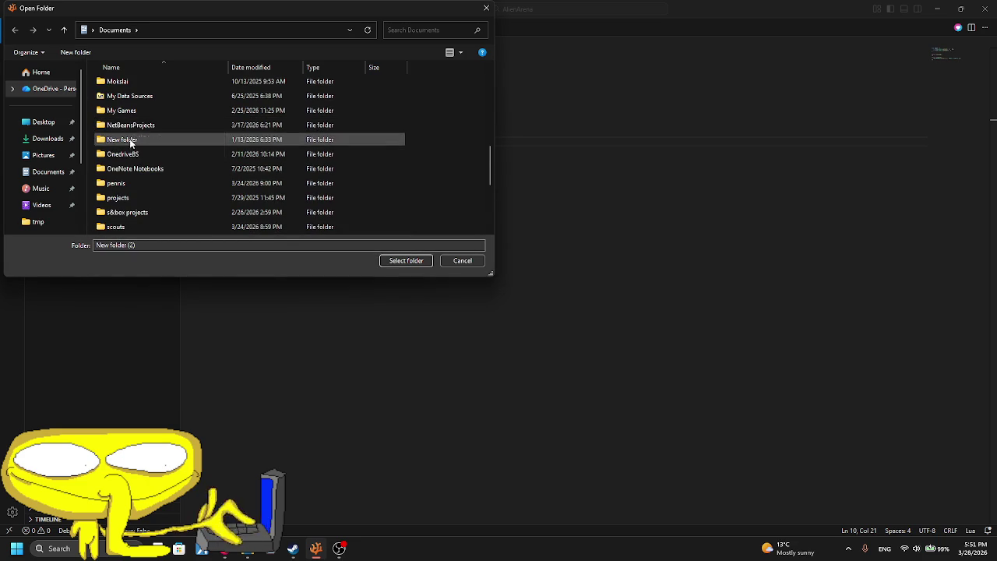
- Check the New folder, go back to Documents, and select grok stuff as the folder
double_click(132, 139)
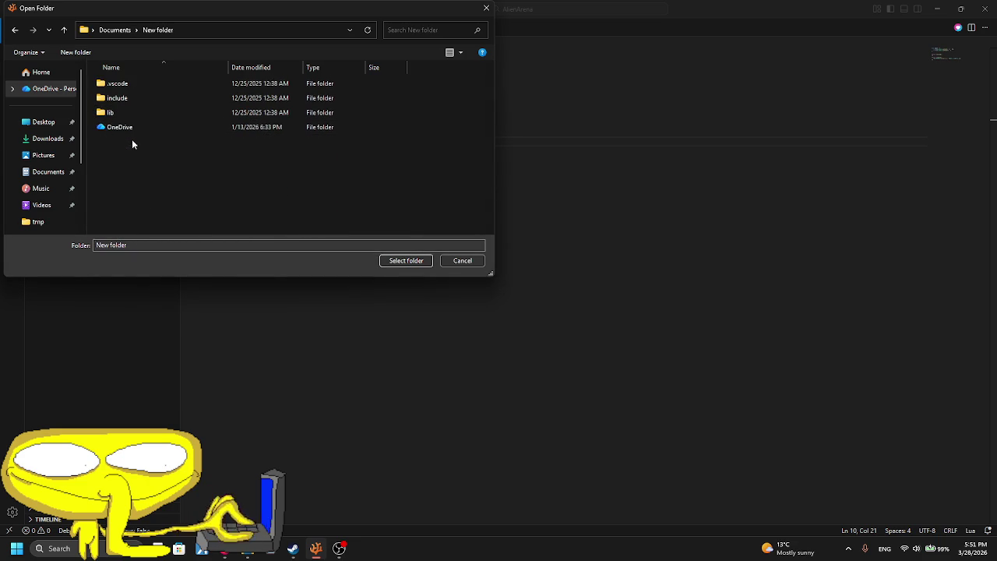
click(116, 30)
scroll(145, 156, down, 2)
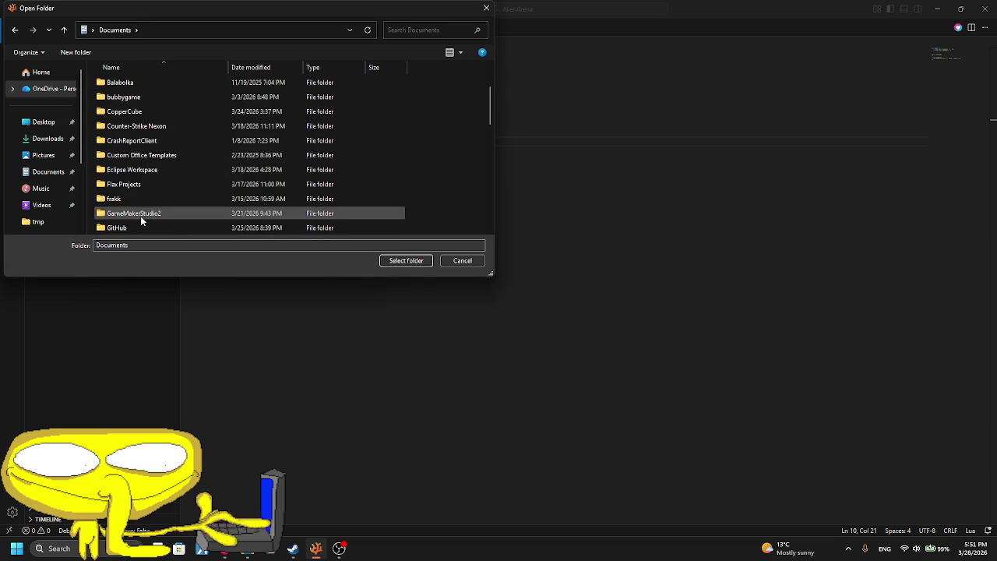
scroll(138, 185, down, 2)
scroll(137, 129, up, 2)
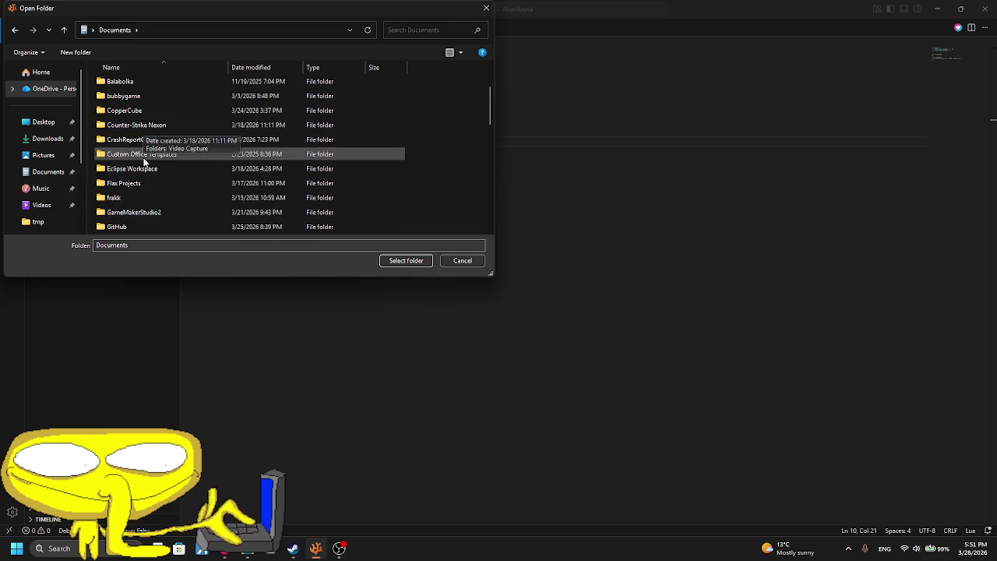
scroll(138, 140, down, 2)
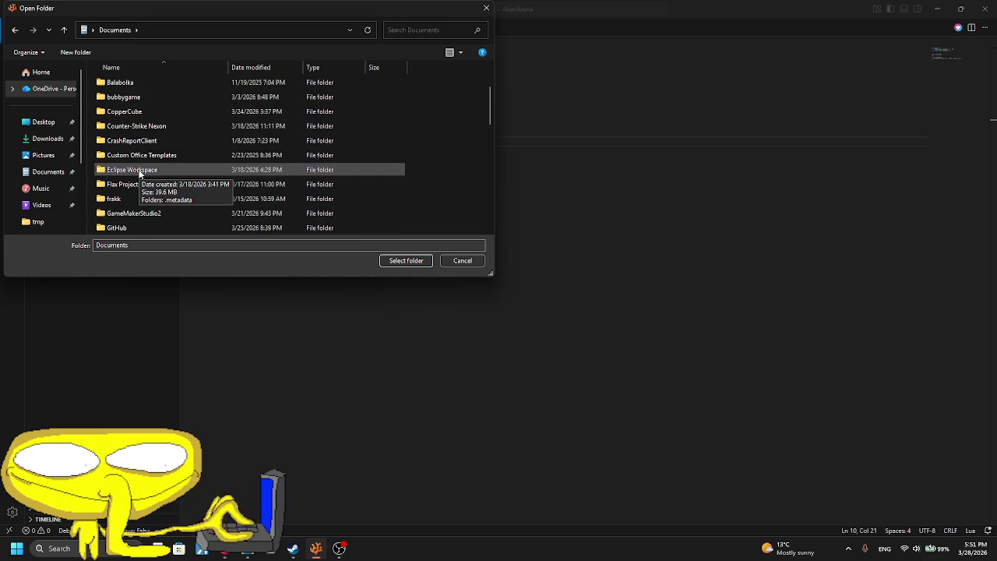
double_click(138, 184)
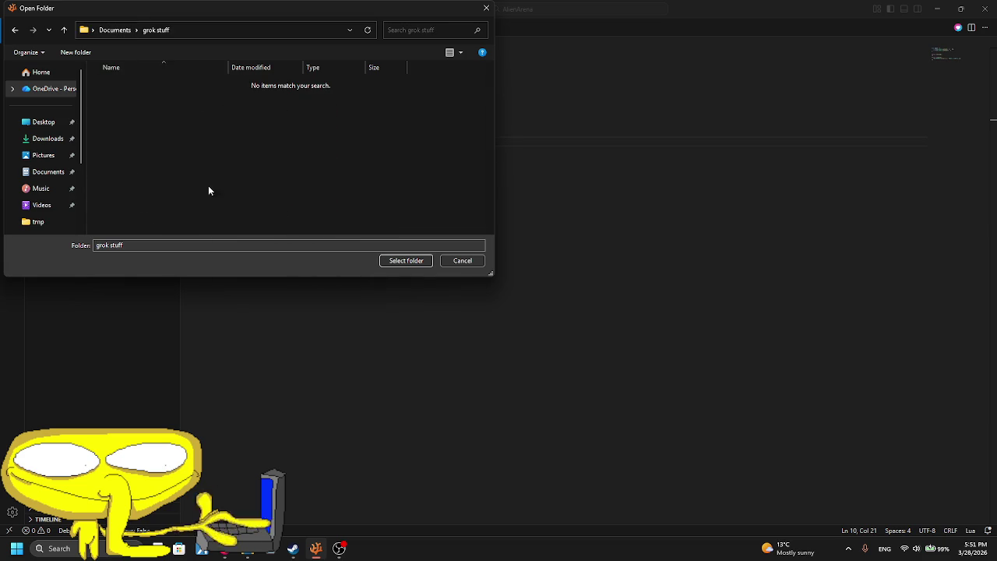
click(402, 261)
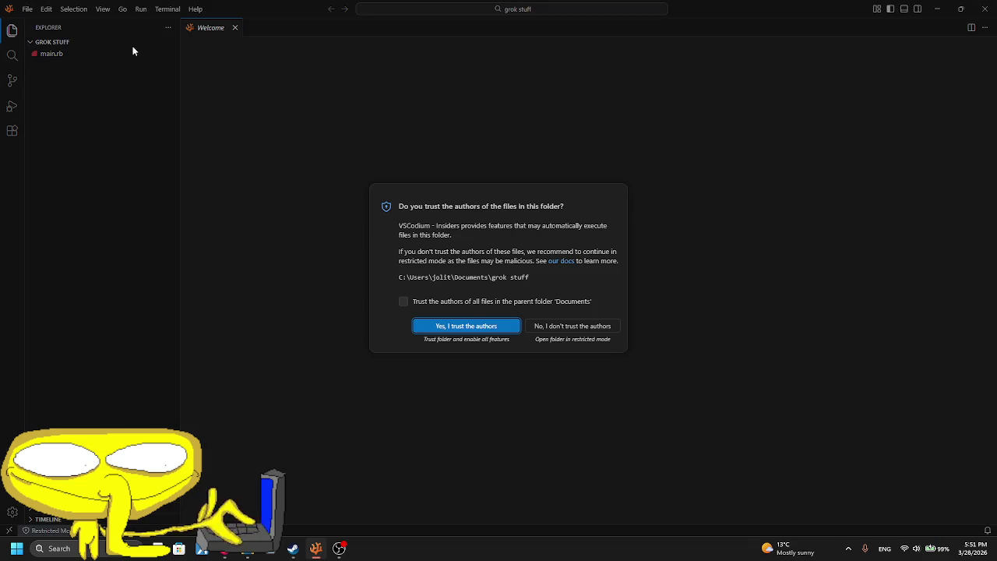
- Trust the folder, create person.py, and begin its first line with 'import obs'
click(466, 326)
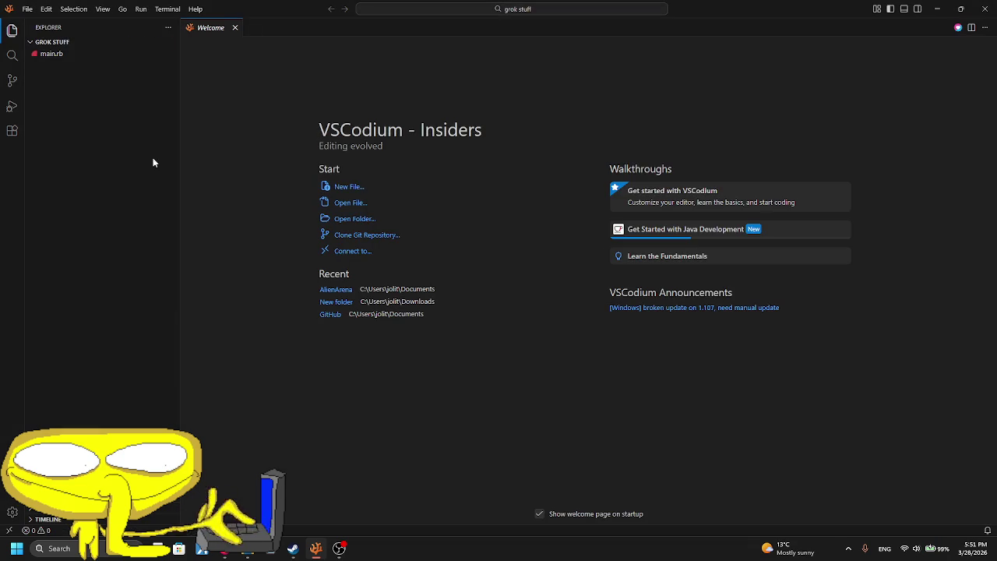
click(131, 42)
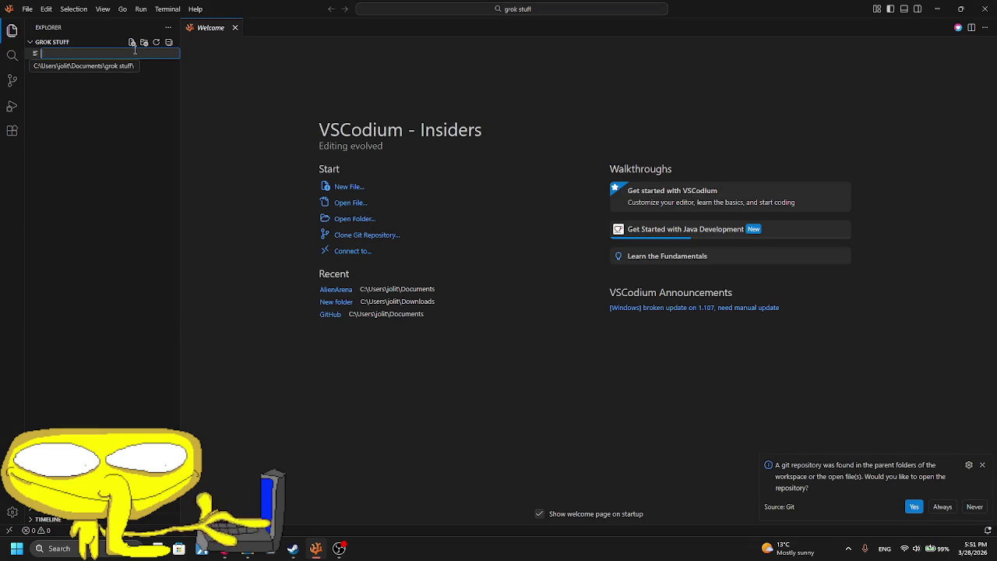
text(g)
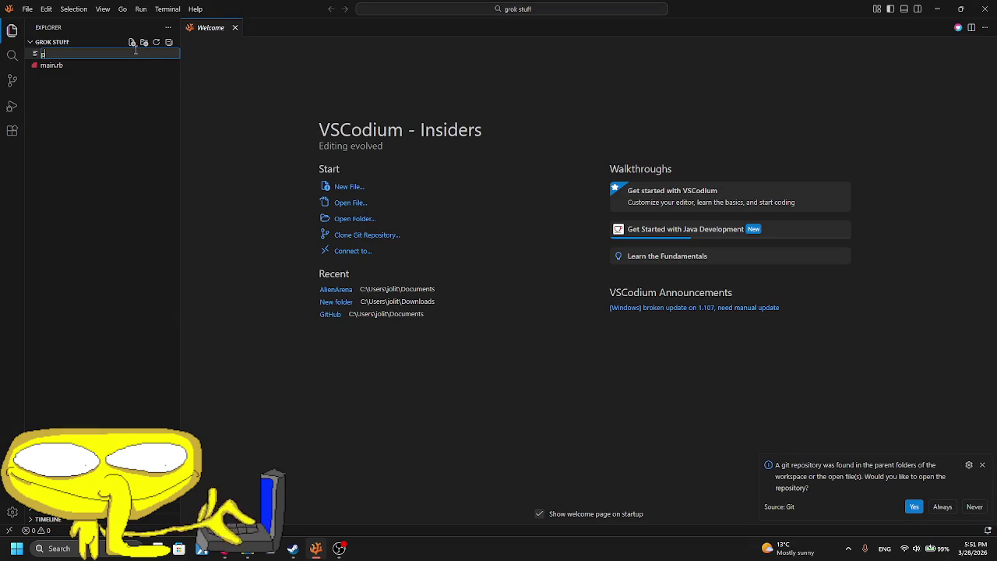
key(BackSpace)
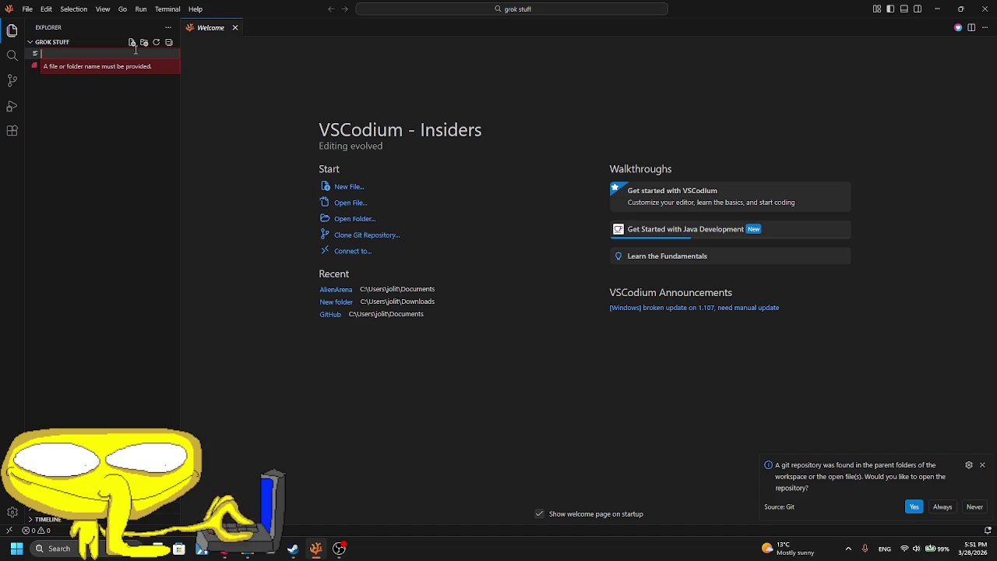
text(person.py)
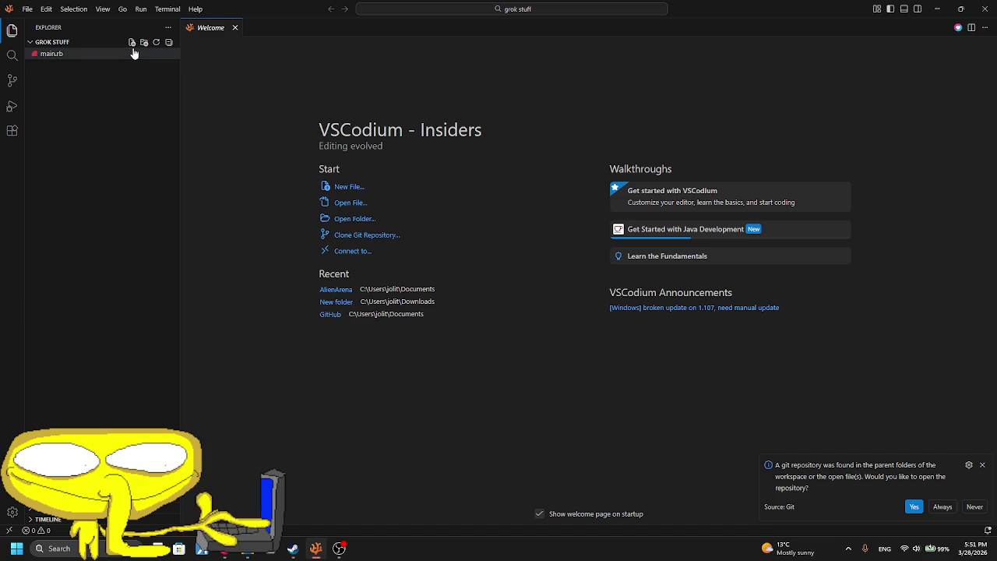
key(Return)
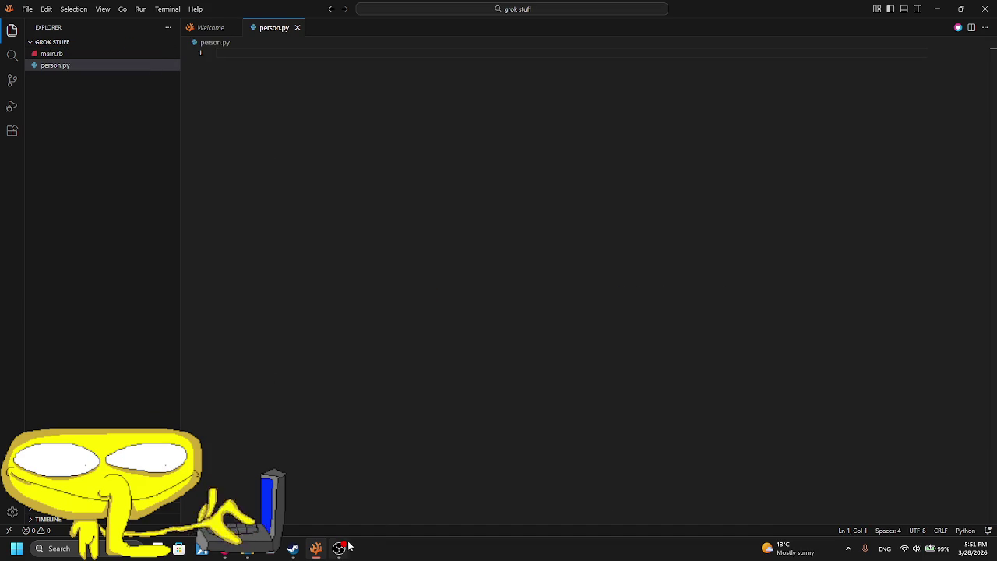
text(import obs)
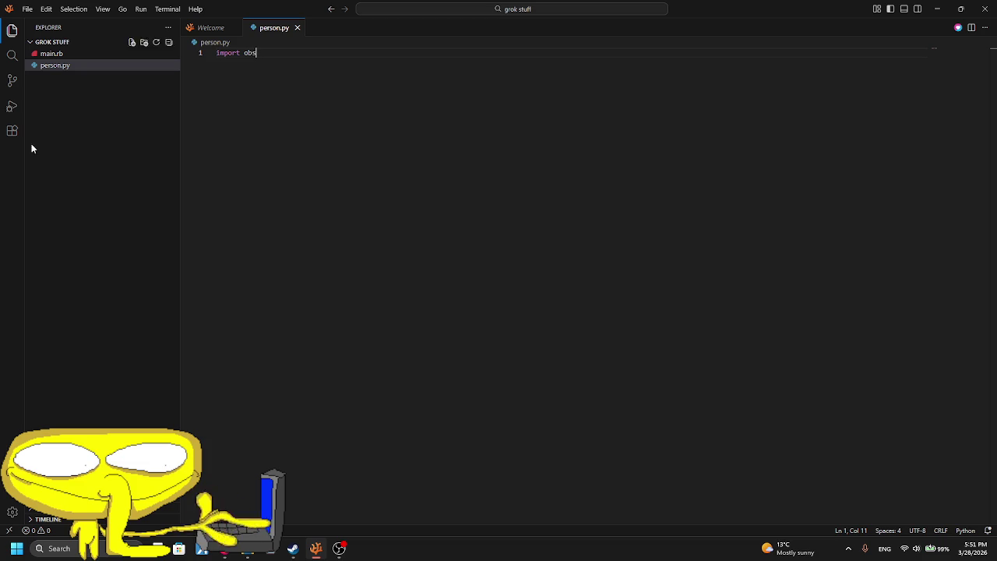
click(12, 130)
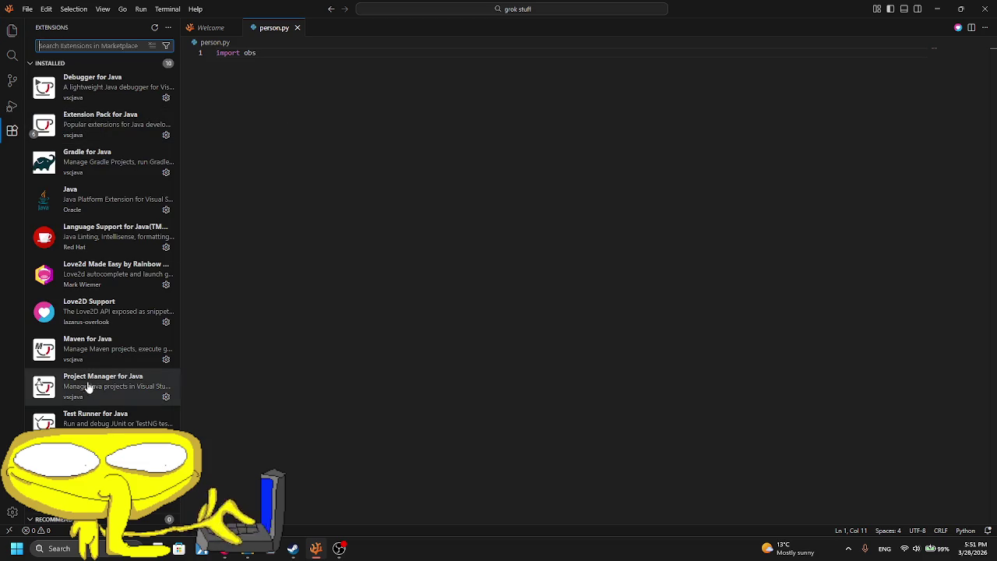
- Search 'python' and install ms-python's Python extension, trusting the publisher
text(python)
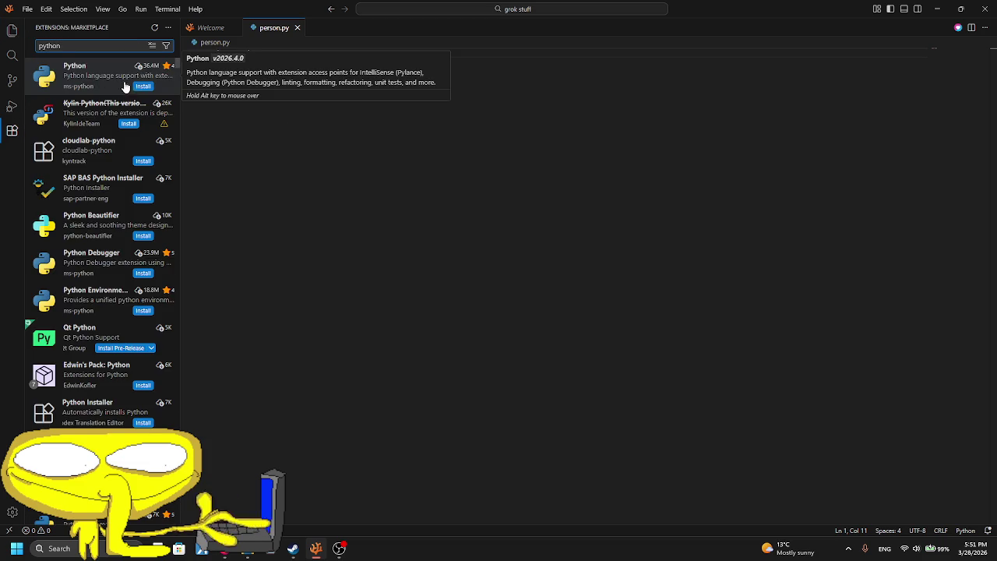
click(148, 86)
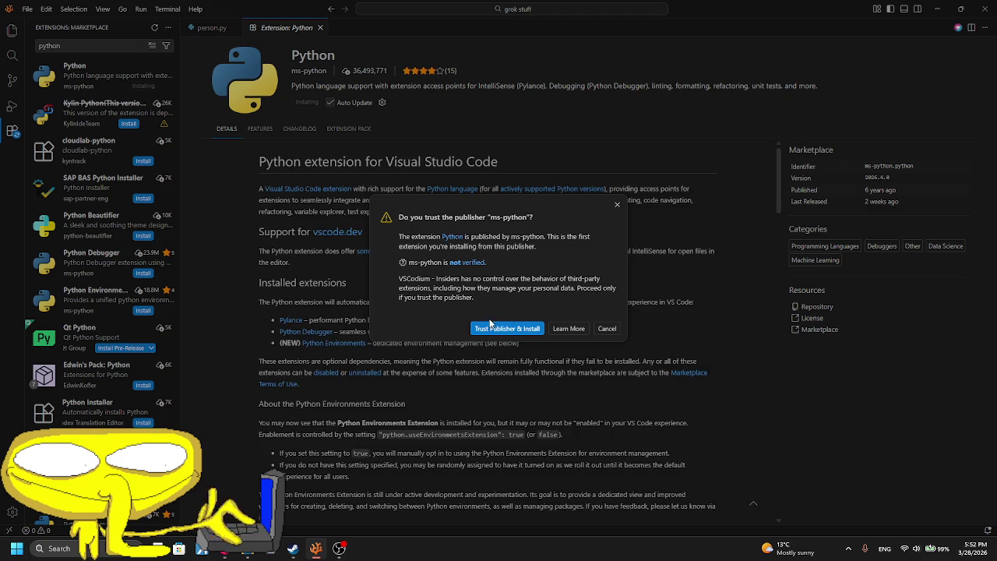
click(507, 329)
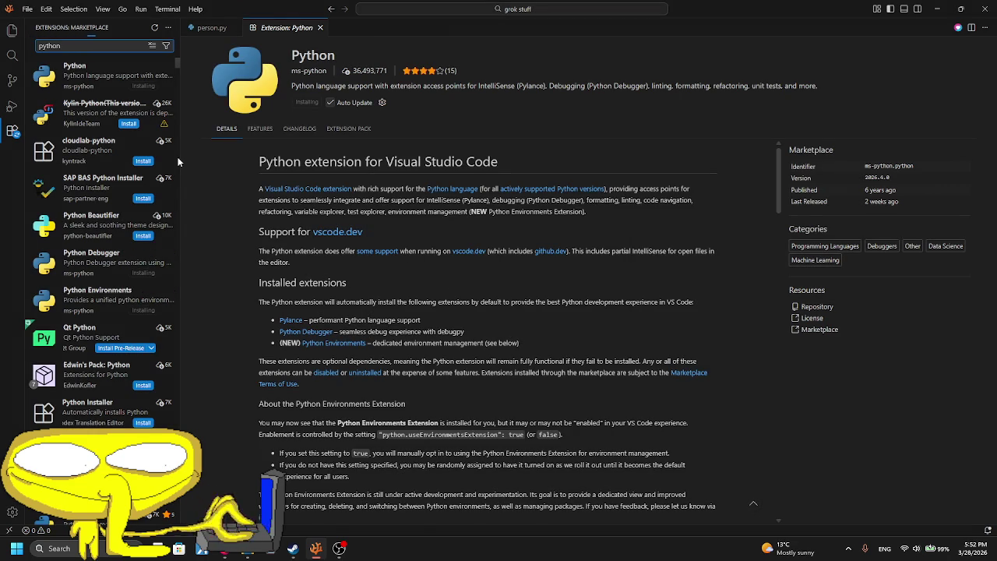
- Glance at the Qt Python extension and OBS, then return to VSCodium
click(82, 351)
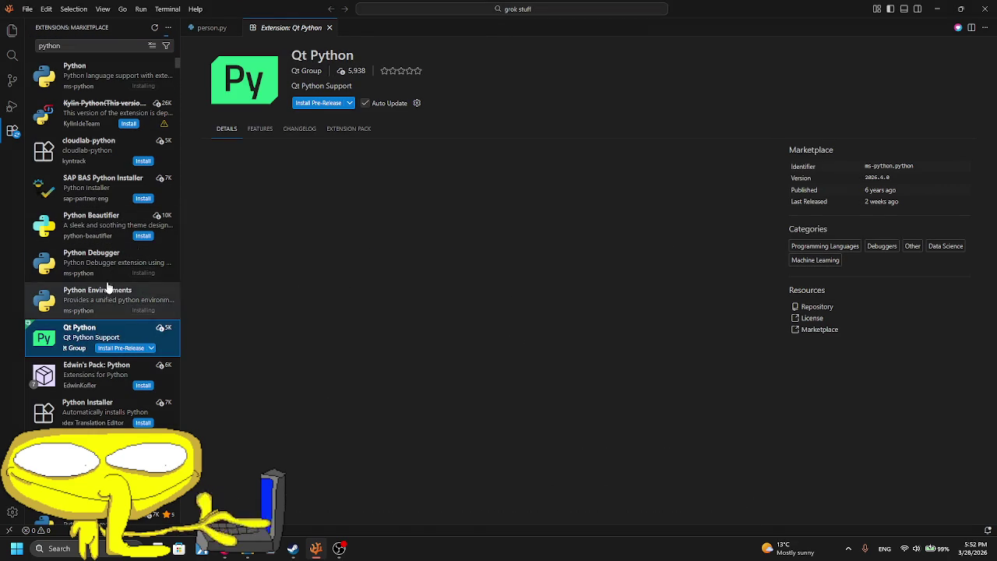
click(125, 85)
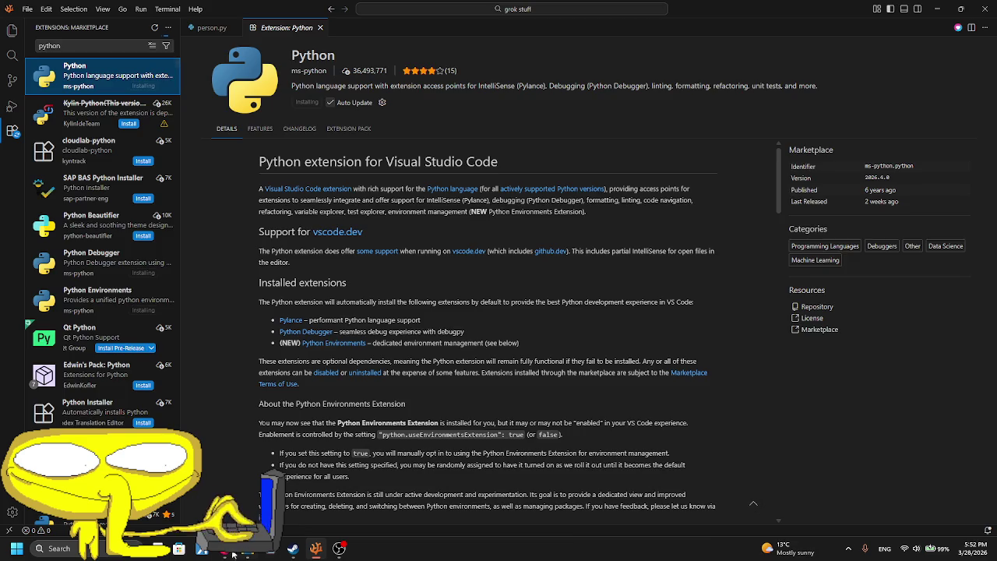
key(alt+Tab)
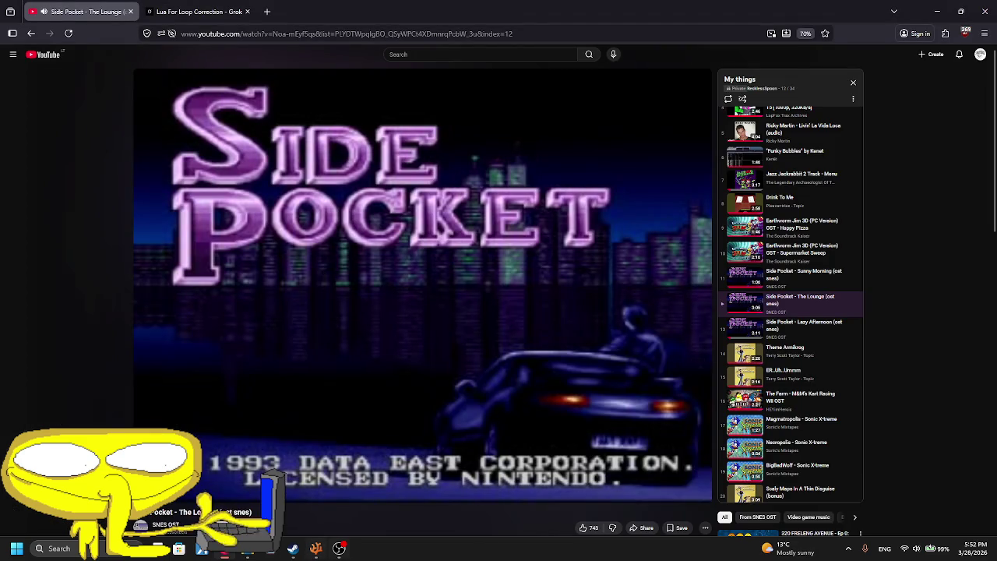
click(339, 548)
click(292, 549)
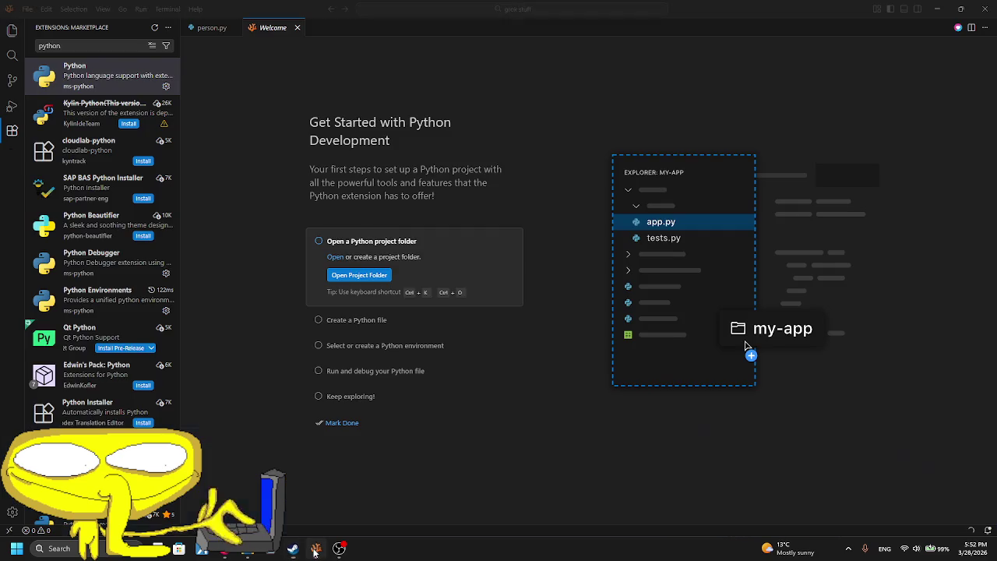
- Rewrite person.py's first line as 'from obsws_python import *' followed by blank lines
click(211, 27)
text(import)
key(Escape)
text(o)
key(Tab)
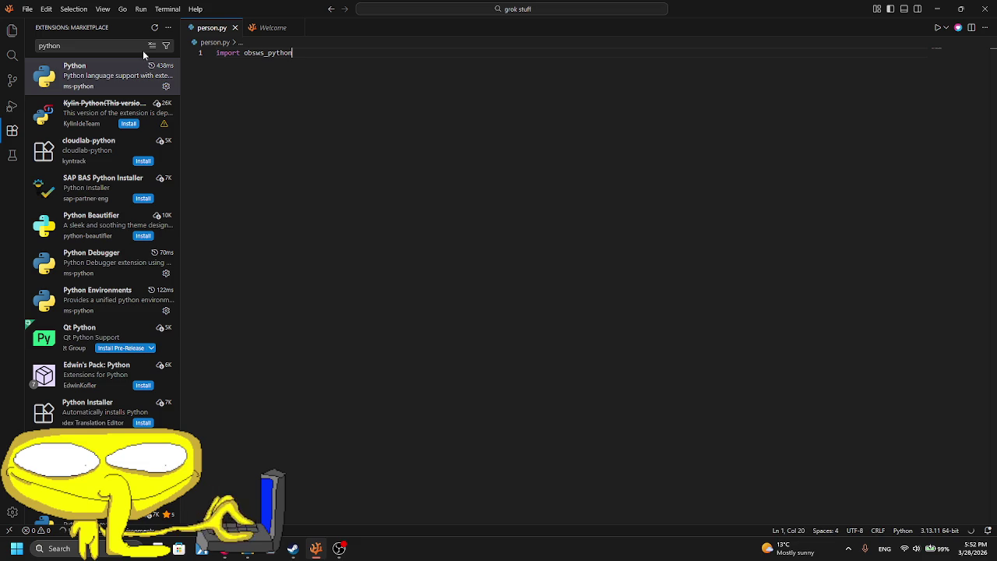
key(ctrl+BackSpace)
key(ctrl+BackSpace)
key(ctrl+BackSpace)
text(from o)
key(Tab)
text(i)
key(Tab)
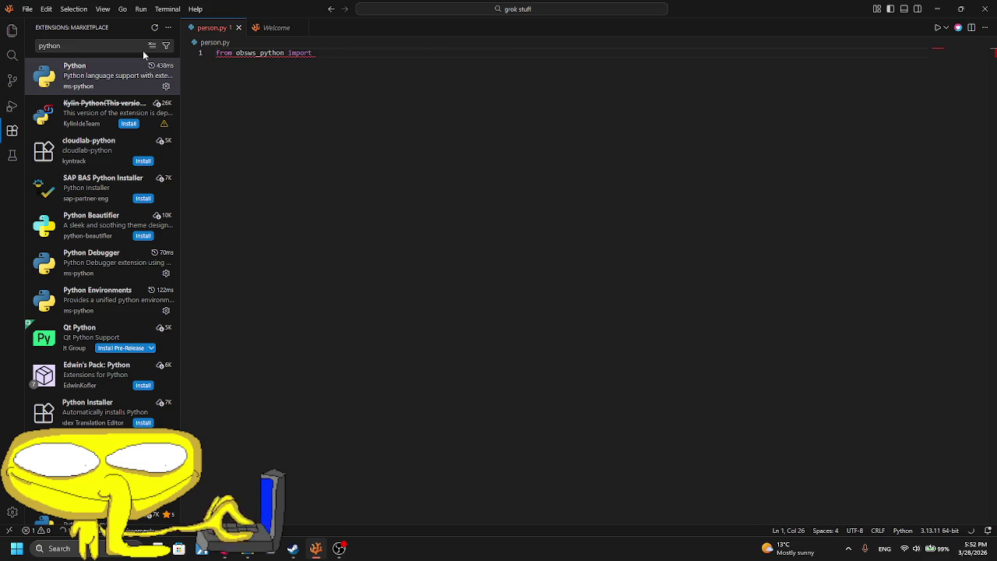
text(*)
key(Return)
key(Return)
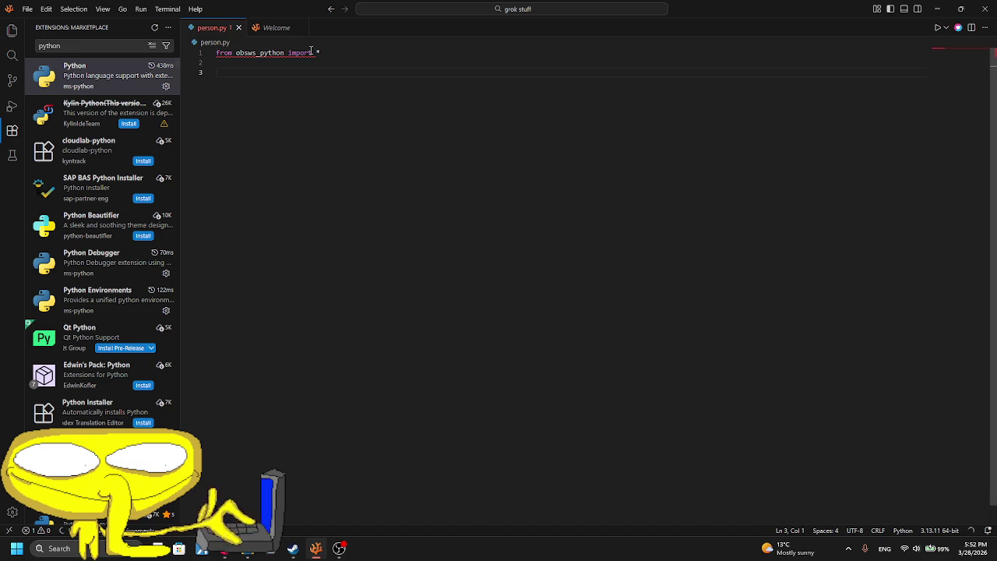
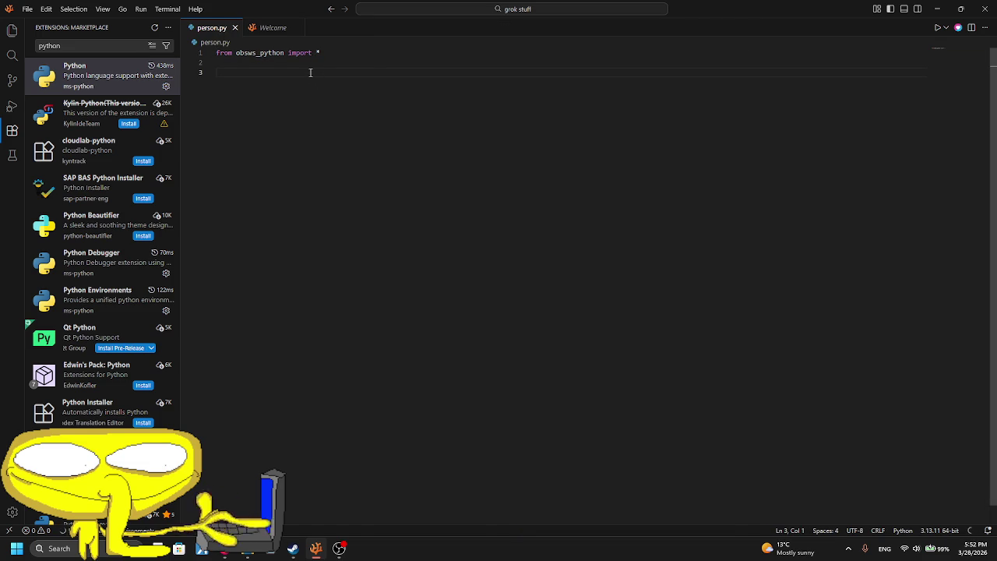
- In person.py, set item_name to "Person", start a scene_name line, then switch to Aseprite
click(12, 30)
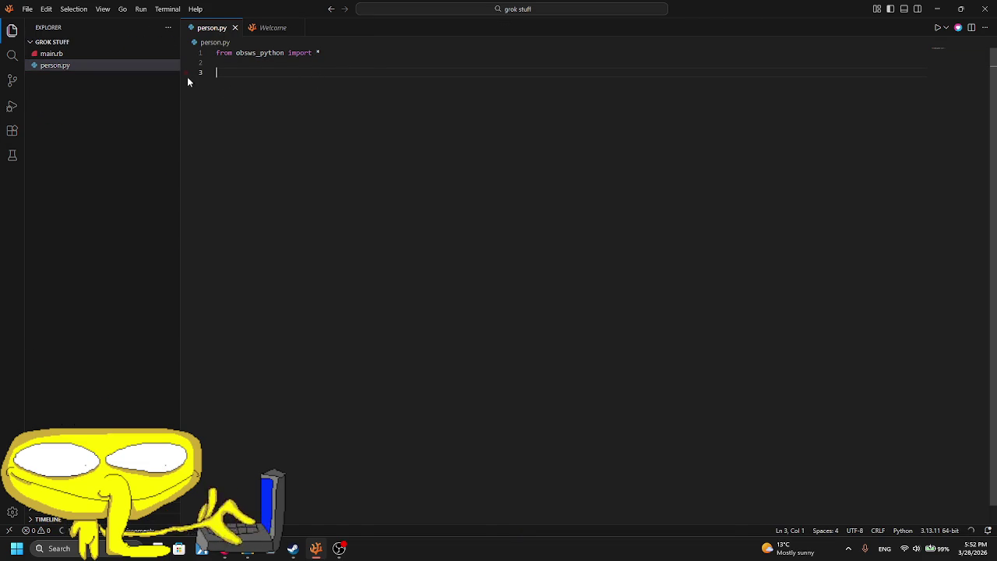
key(ctrl+space)
key(Escape)
text(item )
text(name = ')
text(Person")
key(Return)
text(sc)
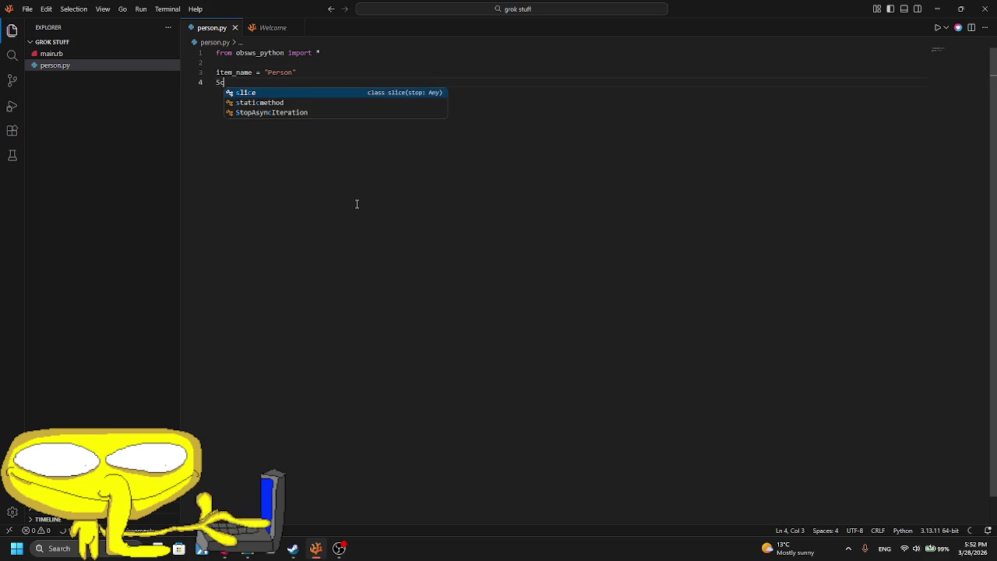
text(ene_n)
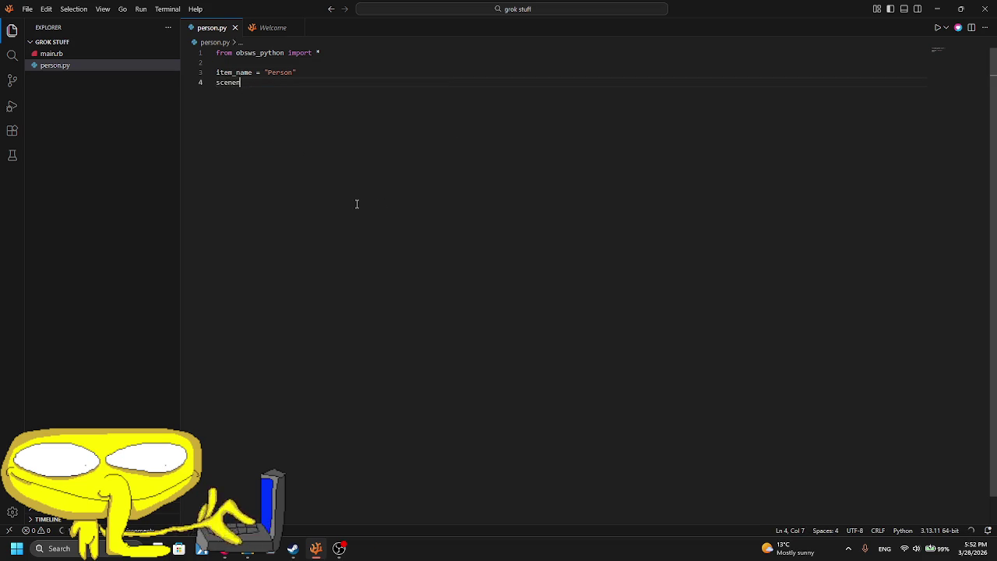
text(ame =)
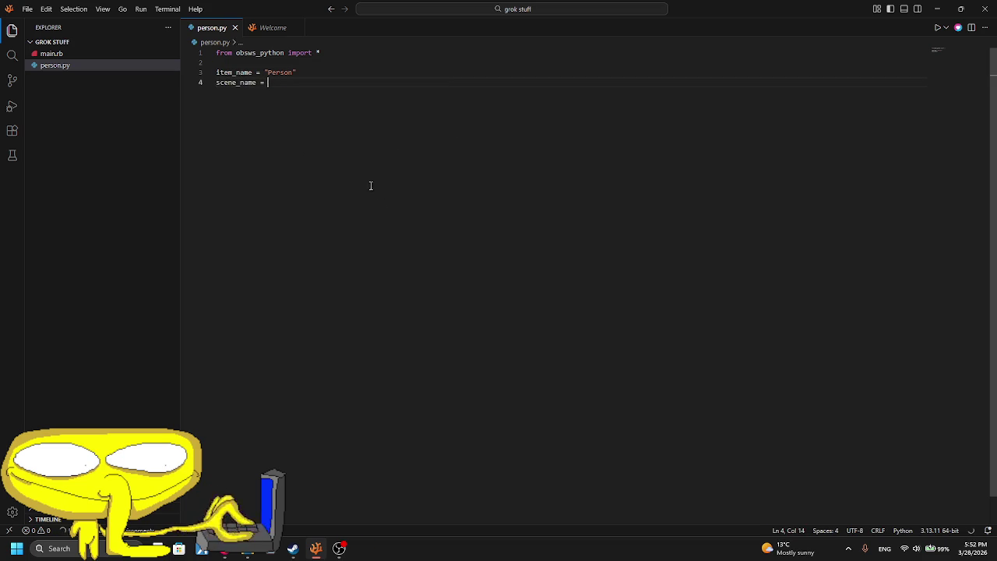
key(alt+Tab)
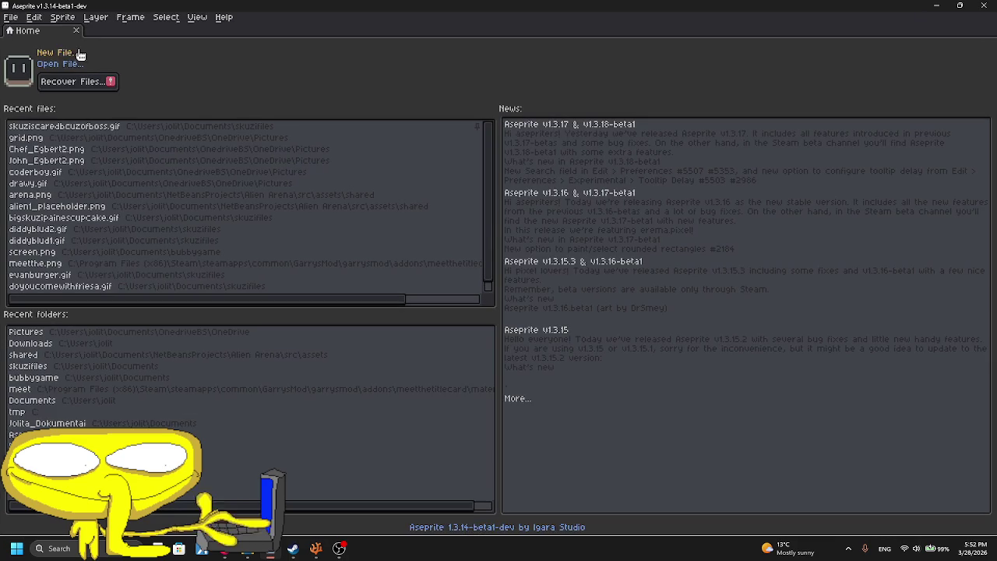
- Create a new 200×400 px sprite
click(57, 52)
text(100)
key(BackSpace)
key(BackSpace)
key(BackSpace)
text(200)
key(Tab)
text(400)
click(467, 367)
- After undoing two trial strokes, pencil two overlapping rounded head shapes and an eye
scroll(545, 278, down, 1)
scroll(535, 211, up, 1)
drag(531, 175, 502, 282)
key(ctrl+z)
scroll(518, 218, up, 2)
drag(499, 158, 445, 208)
key(ctrl+z)
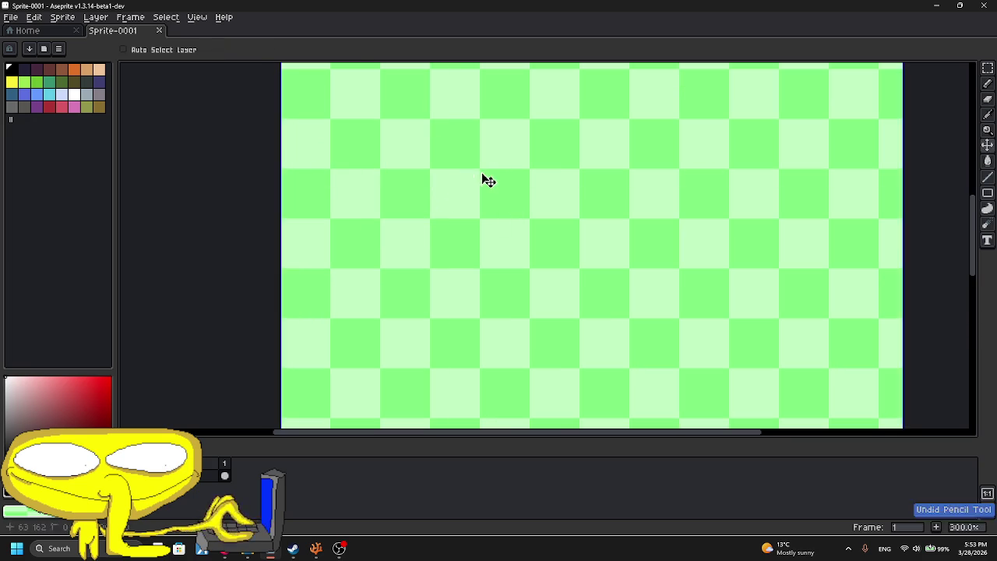
drag(506, 126, 515, 196)
drag(610, 98, 662, 258)
drag(471, 154, 469, 160)
- Close the right head outline and sketch a jaw line below it
scroll(627, 176, up, 2)
drag(611, 162, 537, 267)
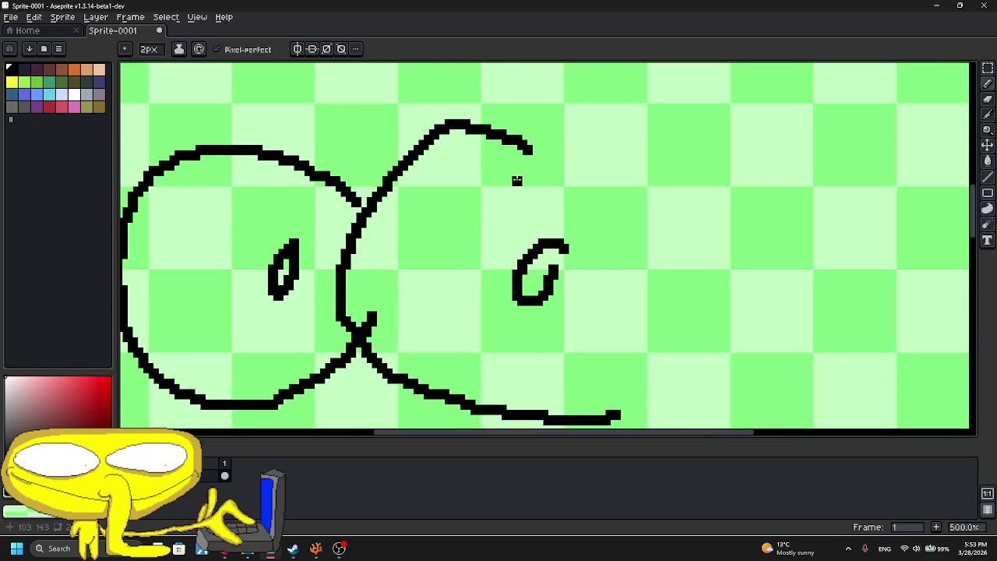
drag(531, 145, 611, 393)
scroll(375, 360, down, 2)
mouse_move(361, 275)
mouse_down()
mouse_move(334, 330)
mouse_move(405, 343)
mouse_up()
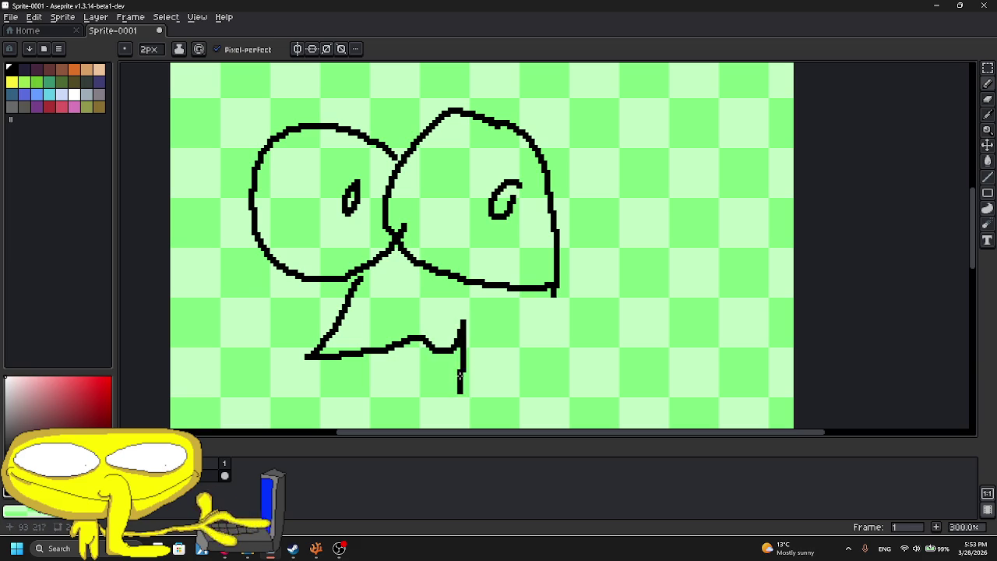
key(ctrl+z)
drag(388, 347, 401, 405)
- Undo the chin, eyes and head shapes, trying a larger head arc instead
scroll(400, 406, down, 3)
scroll(462, 266, up, 2)
scroll(463, 267, up, 3)
key(ctrl+z)
key(ctrl+z)
key(ctrl+z)
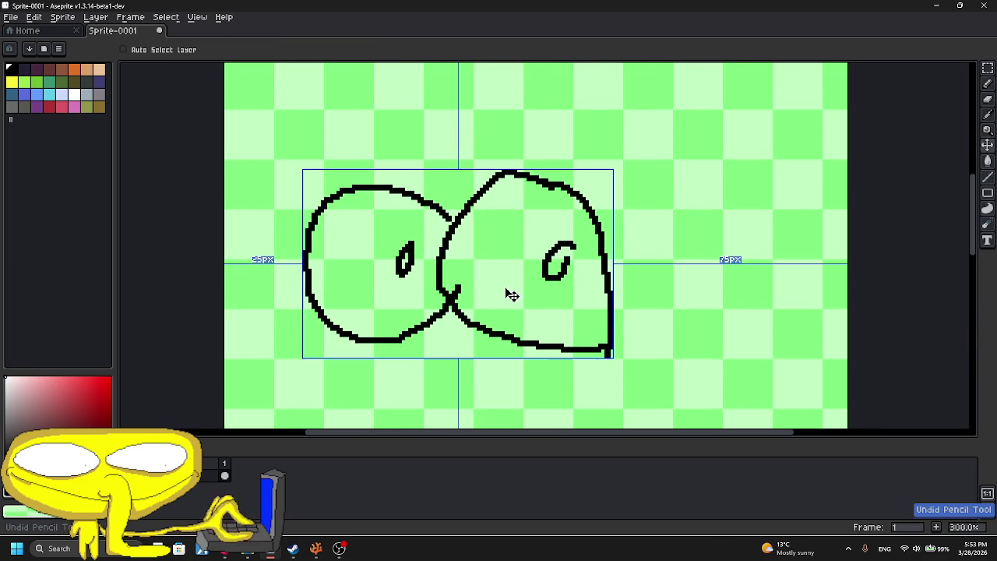
key(ctrl+z)
key(ctrl+z)
key(ctrl+z)
key(ctrl+z)
key(ctrl+z)
key(ctrl+z)
key(ctrl+z)
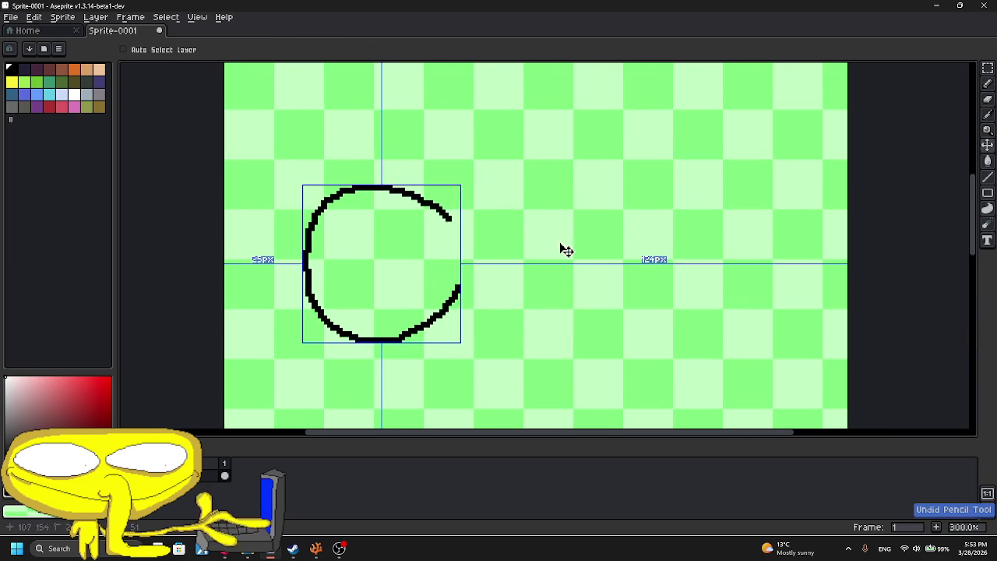
key(ctrl+z)
drag(460, 162, 527, 224)
key(ctrl+z)
mouse_move(643, 152)
mouse_down()
mouse_move(452, 347)
mouse_move(607, 396)
mouse_up()
mouse_move(458, 168)
mouse_down()
mouse_move(391, 139)
mouse_move(390, 301)
mouse_up()
- Redraw the smaller overlapping head curve with an eye and a long curved mouth line
key(ctrl+z)
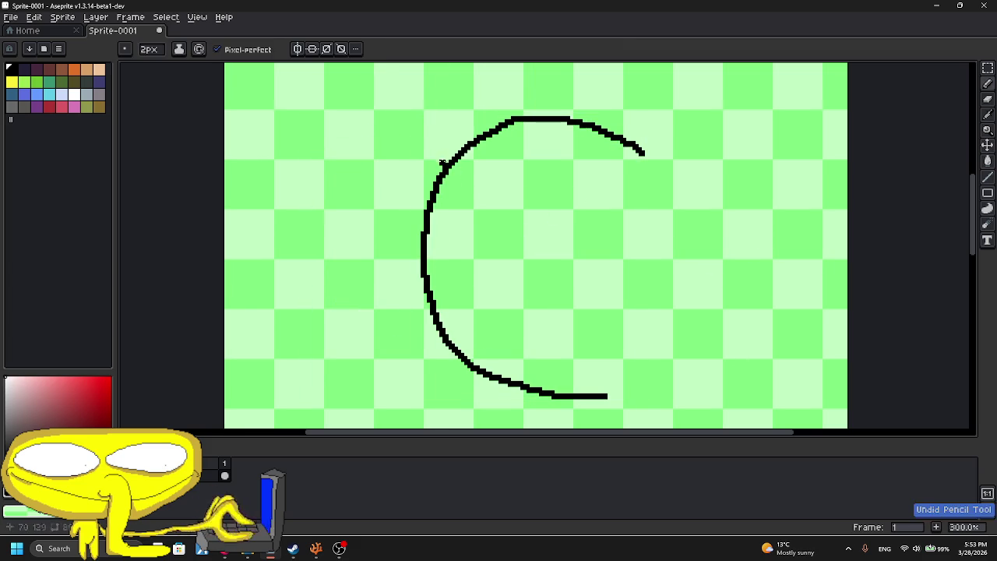
drag(442, 159, 392, 310)
drag(592, 230, 594, 234)
scroll(468, 360, down, 4)
scroll(459, 283, up, 3)
mouse_move(471, 189)
mouse_down()
mouse_move(407, 237)
mouse_move(524, 254)
mouse_up()
key(ctrl+z)
key(ctrl+z)
mouse_move(471, 181)
mouse_down()
mouse_move(457, 318)
mouse_move(604, 280)
mouse_up()
- Add short strokes below the mouth to form the neck line
scroll(640, 340, down, 2)
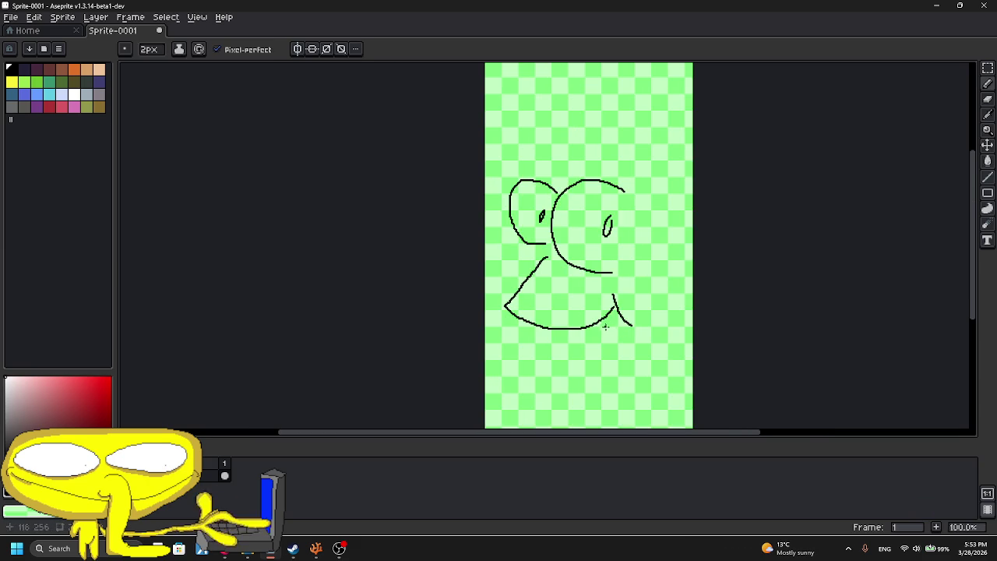
scroll(605, 327, up, 1)
drag(603, 325, 548, 200)
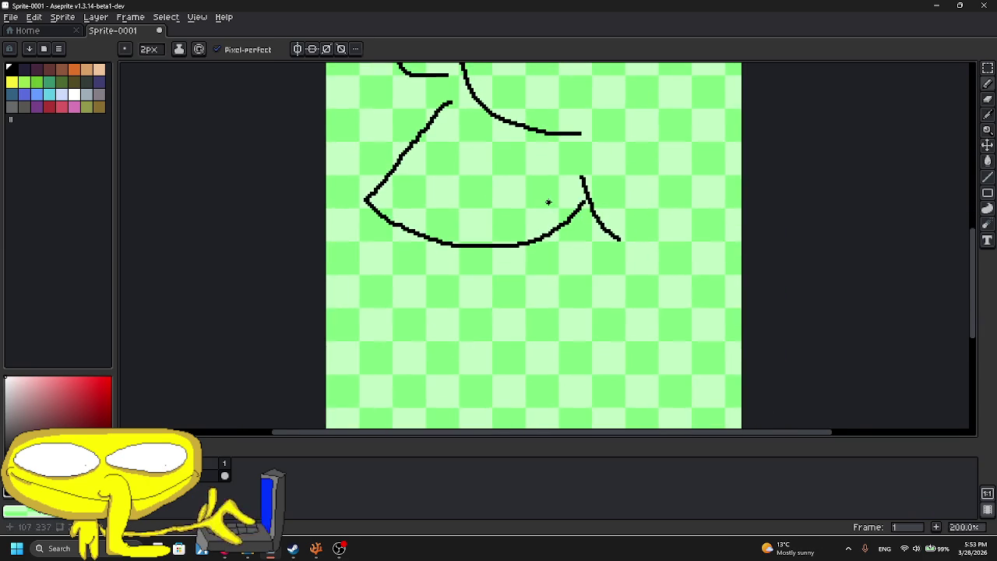
scroll(483, 224, up, 1)
drag(394, 248, 430, 317)
scroll(429, 312, down, 3)
scroll(429, 312, up, 1)
drag(413, 223, 436, 231)
scroll(436, 229, up, 1)
scroll(437, 228, down, 1)
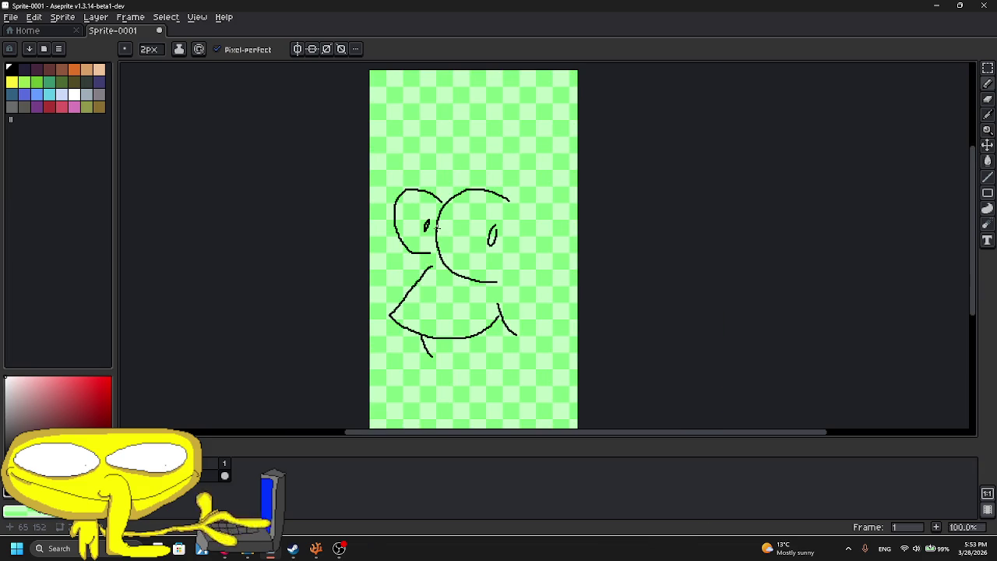
scroll(413, 335, down, 1)
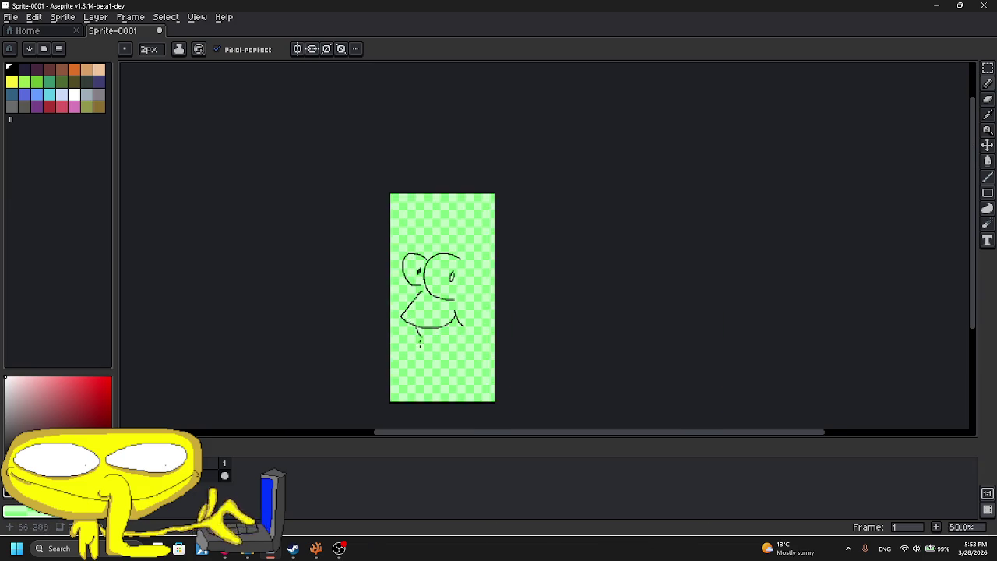
scroll(428, 335, up, 2)
scroll(478, 301, up, 1)
drag(471, 301, 419, 360)
- Draw the bow at the neck and a curved arm leading into the hand
key(ctrl+z)
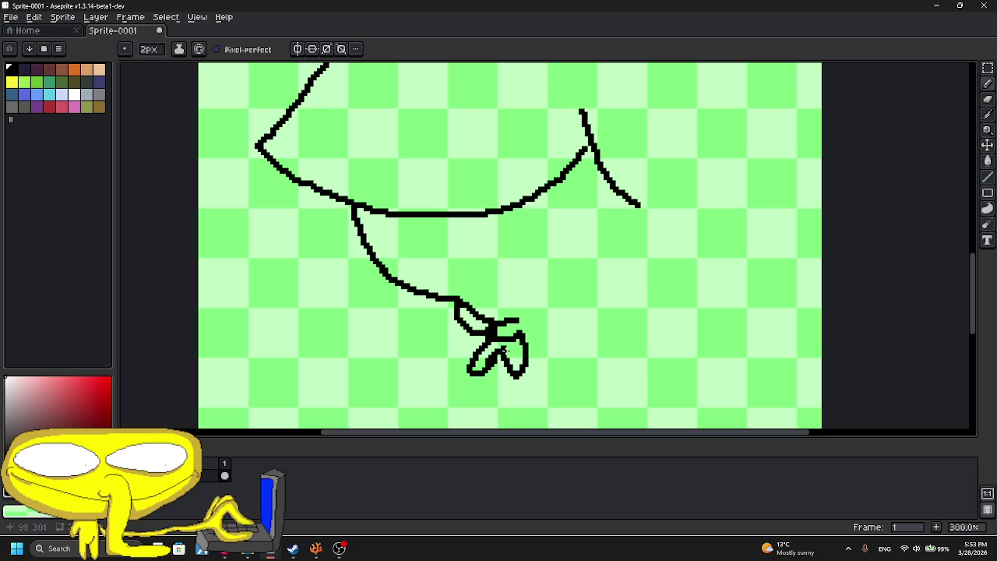
mouse_move(534, 333)
mouse_down()
mouse_move(581, 303)
mouse_move(505, 192)
mouse_up()
drag(410, 201, 369, 366)
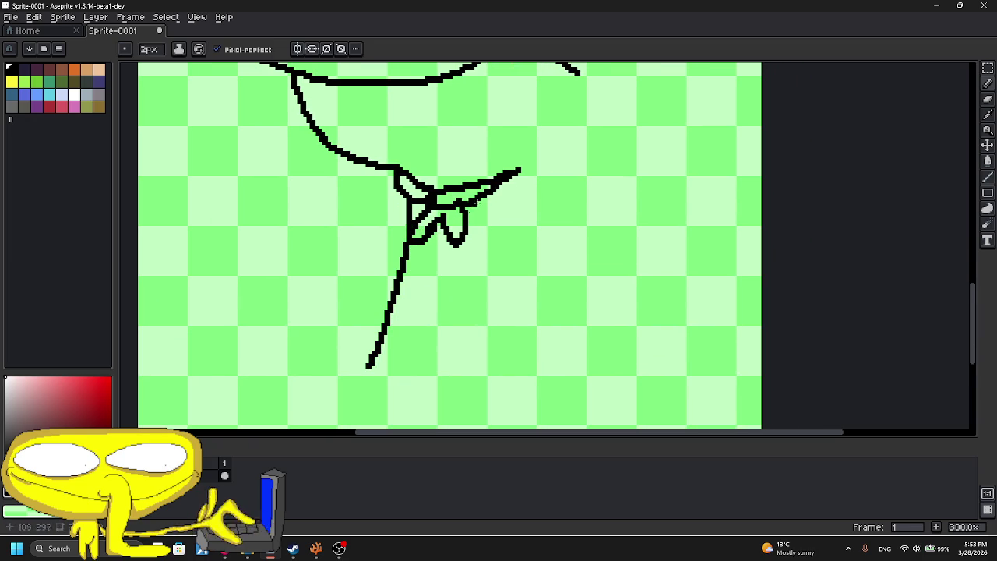
key(ctrl+z)
drag(487, 193, 522, 295)
mouse_move(486, 260)
mouse_down()
mouse_move(475, 335)
mouse_move(399, 408)
mouse_move(441, 345)
mouse_move(446, 392)
mouse_move(479, 338)
mouse_move(534, 425)
mouse_move(530, 347)
mouse_move(596, 402)
mouse_move(564, 302)
mouse_up()
- Outline the cloth with a wavy top edge and a right edge hanging down
scroll(475, 336, up, 2)
scroll(446, 393, down, 1)
scroll(546, 291, down, 2)
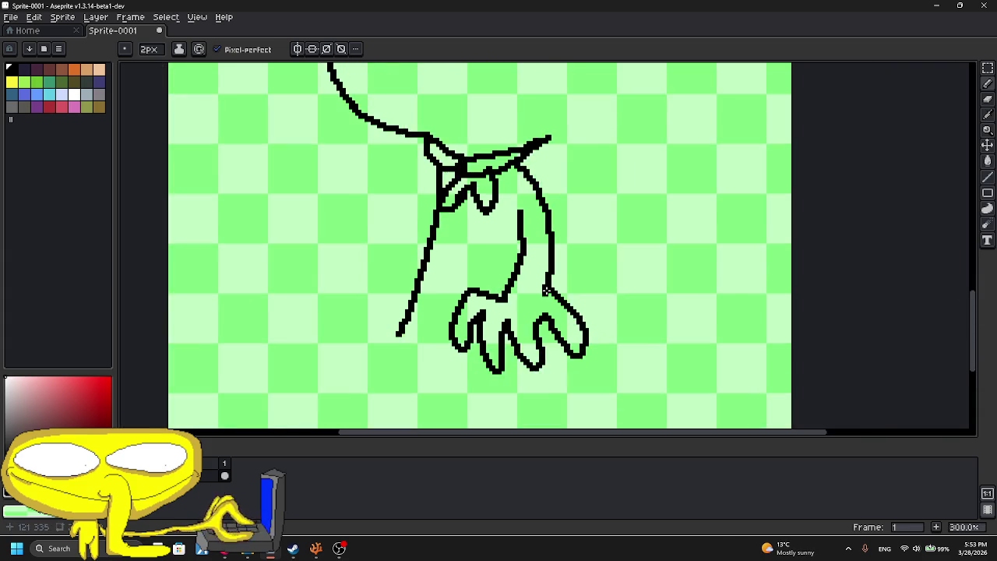
scroll(546, 290, down, 2)
scroll(549, 269, up, 2)
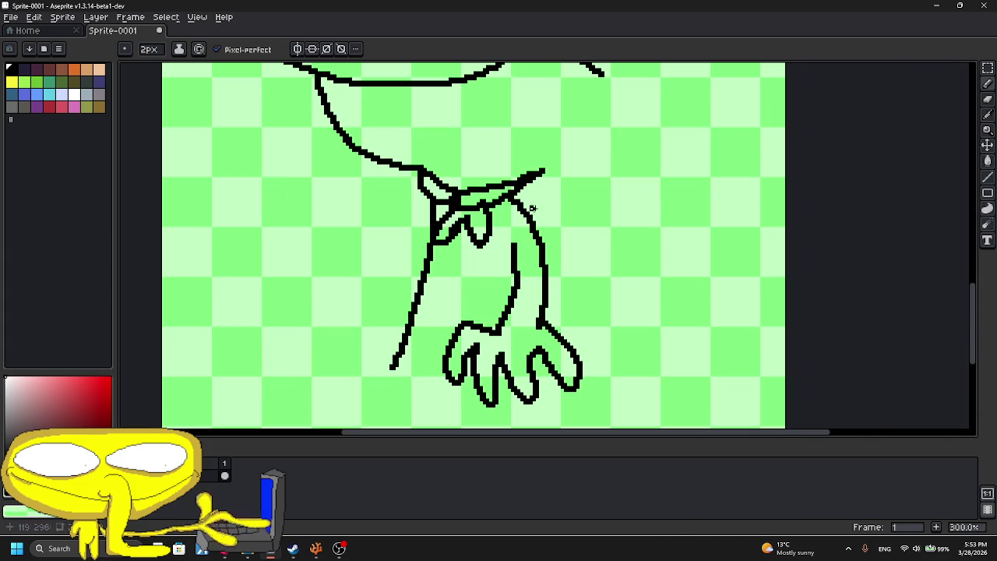
drag(528, 188, 731, 221)
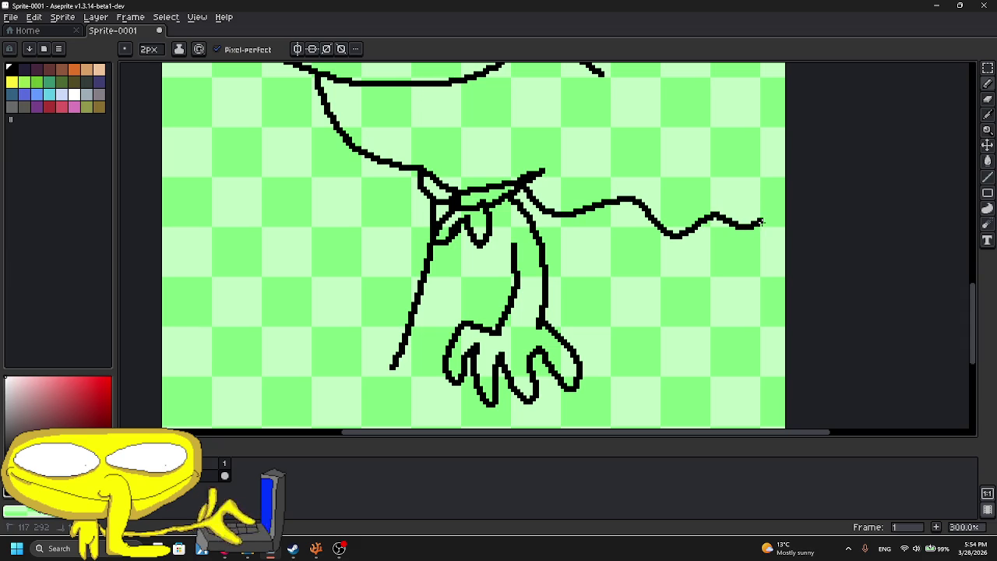
drag(750, 297, 755, 421)
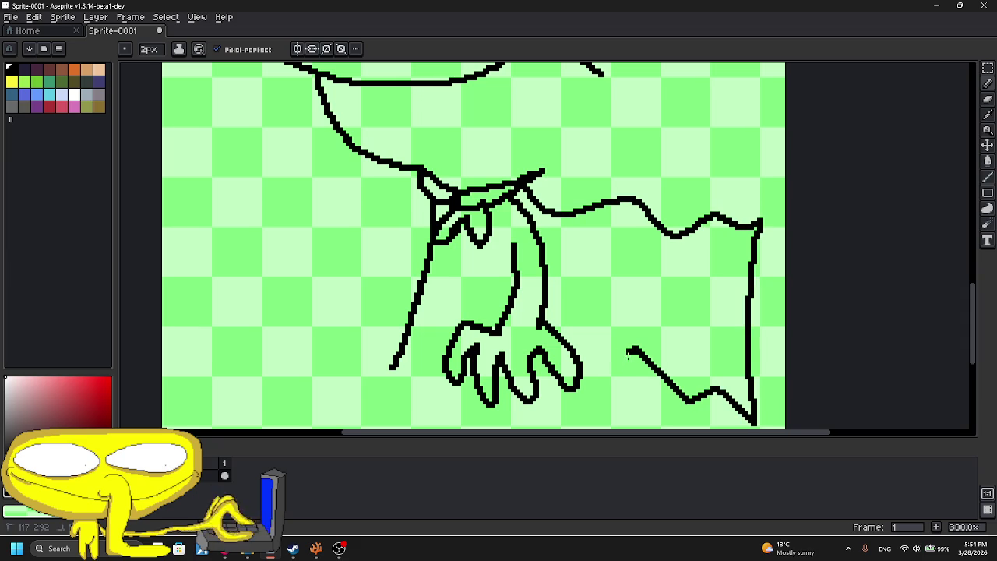
- Dot the first few small oval spots onto the cloth
scroll(559, 203, up, 2)
scroll(537, 230, up, 2)
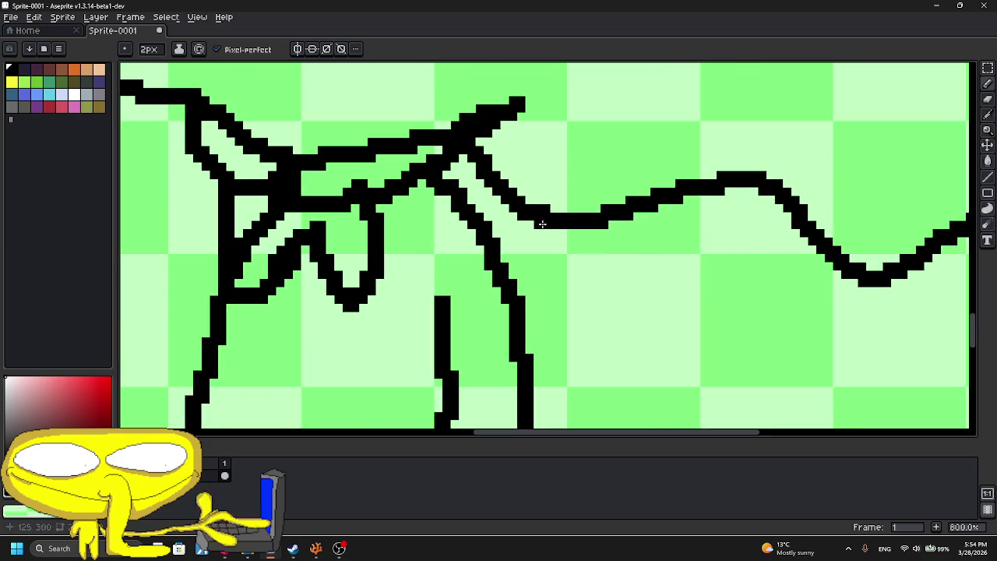
mouse_move(592, 261)
mouse_down()
mouse_move(534, 250)
mouse_move(490, 202)
mouse_move(471, 230)
mouse_up()
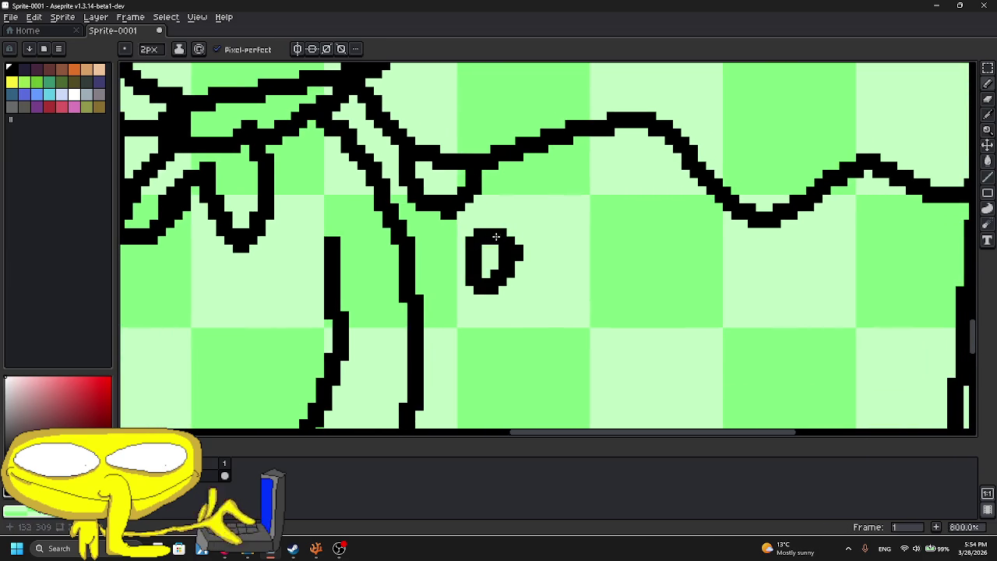
drag(448, 357, 445, 256)
mouse_move(458, 206)
mouse_down()
mouse_move(466, 249)
mouse_move(458, 204)
mouse_up()
mouse_move(446, 309)
mouse_down()
mouse_move(474, 366)
mouse_move(443, 312)
mouse_up()
mouse_move(556, 213)
mouse_down()
mouse_move(512, 300)
mouse_move(492, 285)
mouse_up()
drag(511, 218, 506, 208)
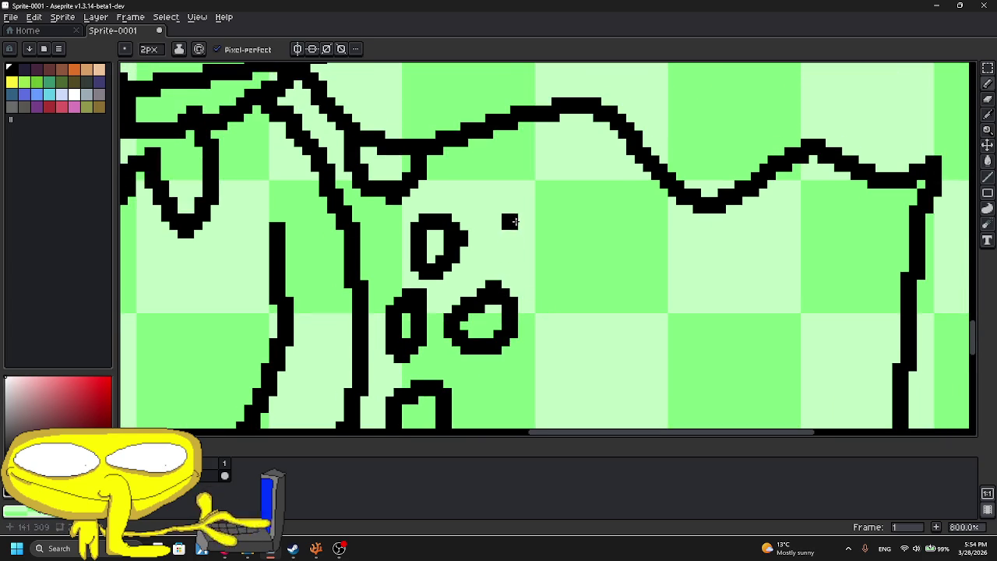
mouse_move(485, 171)
mouse_down()
mouse_move(452, 195)
mouse_move(491, 159)
mouse_up()
- Add more oval spots to the right and around the cloth's middle
scroll(506, 202, down, 2)
scroll(522, 234, down, 2)
scroll(535, 271, up, 2)
mouse_move(534, 271)
mouse_down()
mouse_move(545, 315)
mouse_move(576, 282)
mouse_up()
scroll(569, 238, up, 2)
mouse_move(561, 229)
mouse_down()
mouse_move(585, 230)
mouse_move(542, 251)
mouse_move(514, 234)
mouse_up()
scroll(584, 230, down, 2)
scroll(506, 233, up, 2)
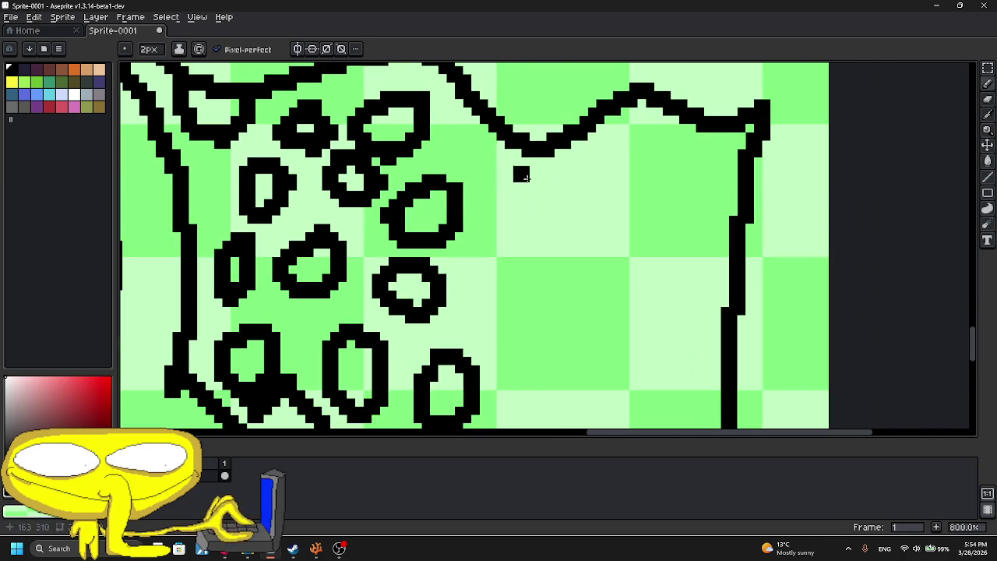
mouse_move(516, 162)
mouse_down()
mouse_move(494, 230)
mouse_move(522, 179)
mouse_up()
drag(489, 263, 516, 259)
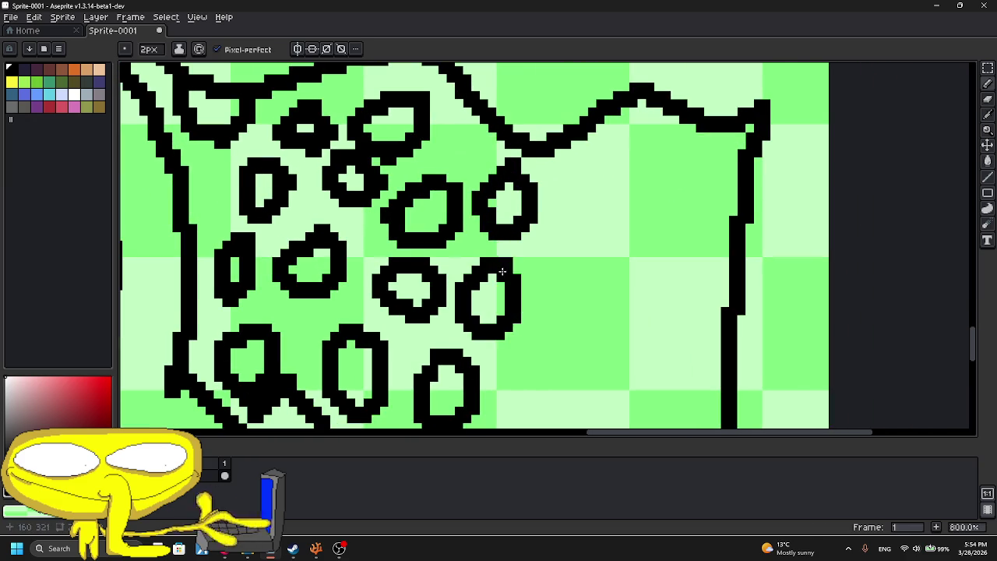
- Fill the lower cloth with more spots and a vertical stroke at its edge
scroll(521, 250, down, 4)
scroll(521, 251, down, 3)
scroll(521, 251, up, 2)
scroll(444, 229, down, 4)
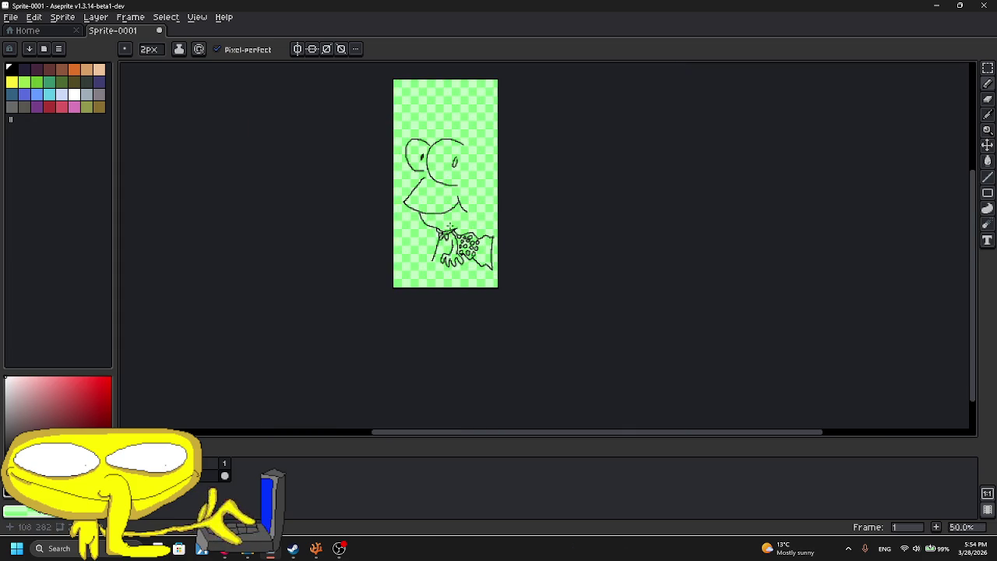
scroll(543, 268, up, 7)
drag(546, 269, 452, 315)
drag(575, 347, 610, 377)
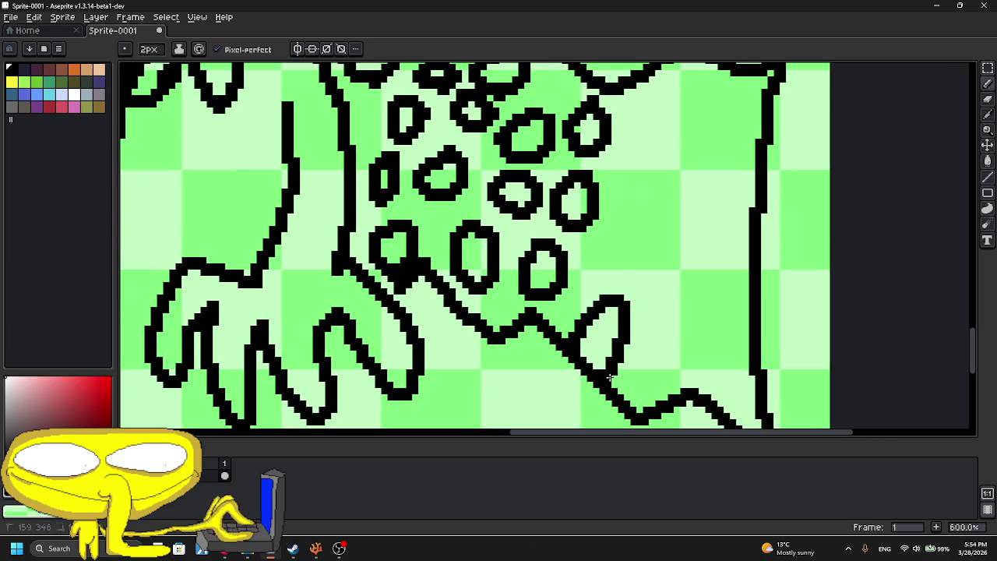
drag(654, 251, 638, 317)
mouse_move(641, 282)
mouse_down()
mouse_move(629, 259)
mouse_move(659, 199)
mouse_up()
mouse_move(585, 323)
mouse_down()
mouse_move(557, 364)
mouse_move(600, 331)
mouse_move(475, 284)
mouse_up()
drag(503, 202, 492, 156)
- Reset zoom to actual size and centre the sprite in view
key(1)
drag(428, 94, 491, 253)
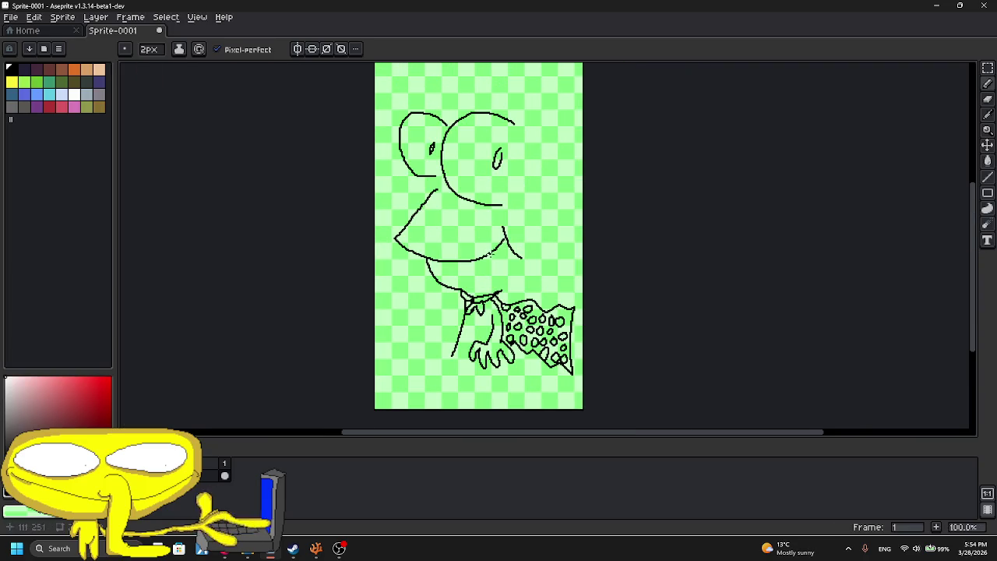
scroll(562, 337, up, 1)
- Clear the whole sprite canvas with select all and Delete
key(ctrl+a)
key(Delete)
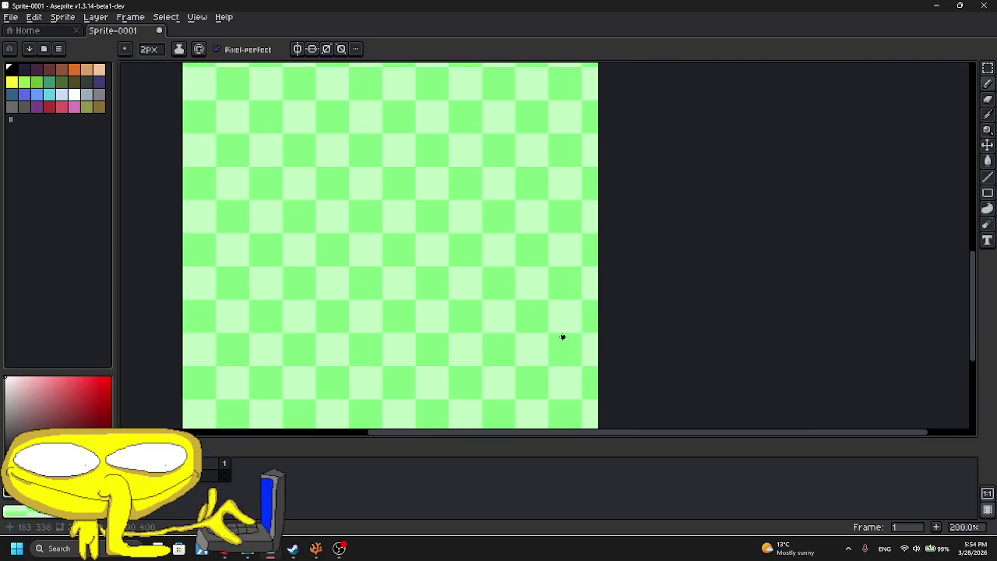
scroll(558, 133, down, 2)
scroll(559, 151, up, 2)
scroll(554, 223, up, 1)
scroll(553, 225, down, 1)
scroll(547, 248, up, 1)
scroll(523, 226, up, 3)
- Try a few oval and curved test strokes, undoing each one
drag(476, 161, 479, 160)
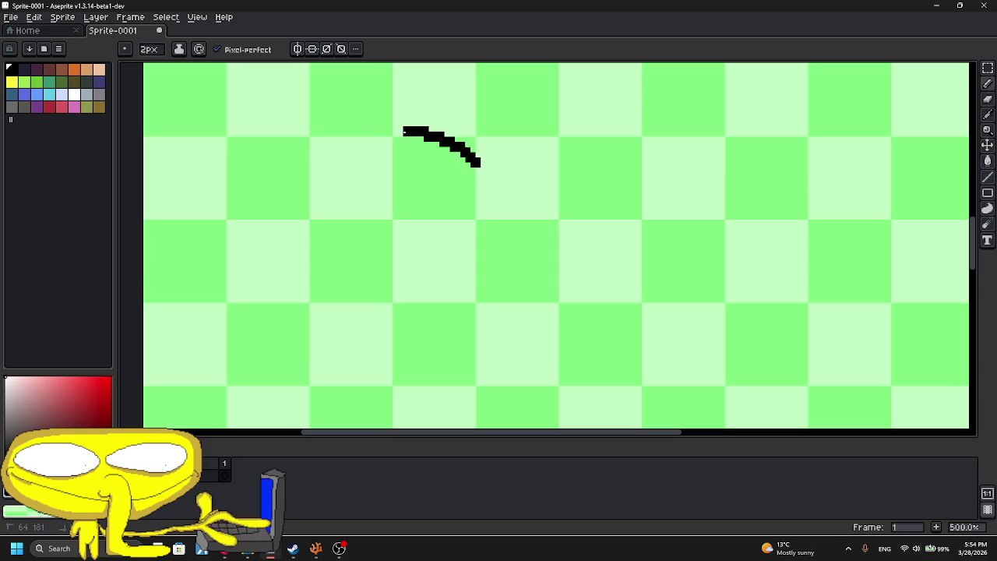
key(ctrl+z)
drag(703, 145, 735, 234)
key(ctrl+z)
mouse_move(402, 136)
mouse_down()
mouse_move(465, 136)
mouse_move(278, 263)
mouse_up()
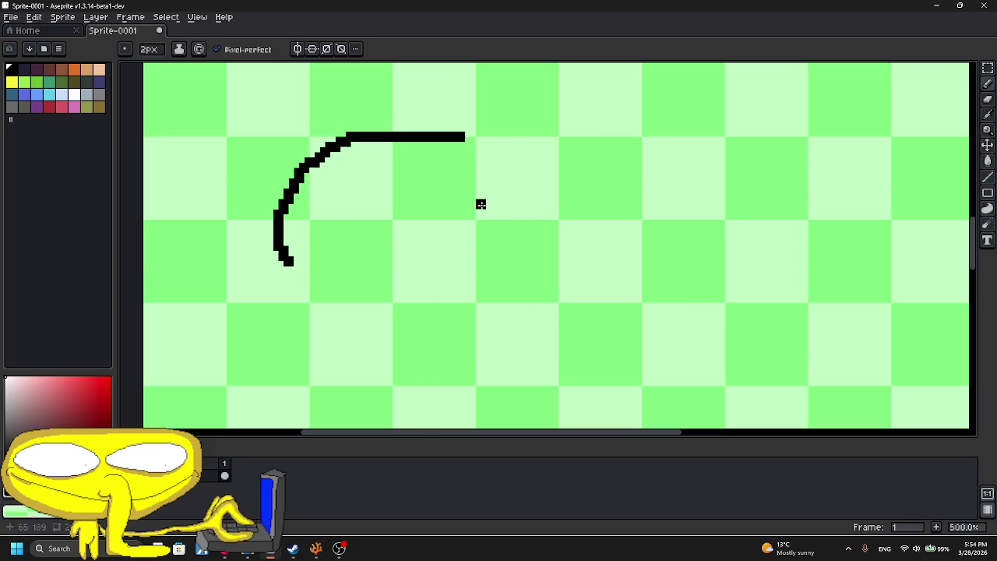
key(ctrl+z)
- Sketch two C-shaped face curves with two small oval eyes
drag(485, 160, 502, 318)
drag(578, 166, 573, 339)
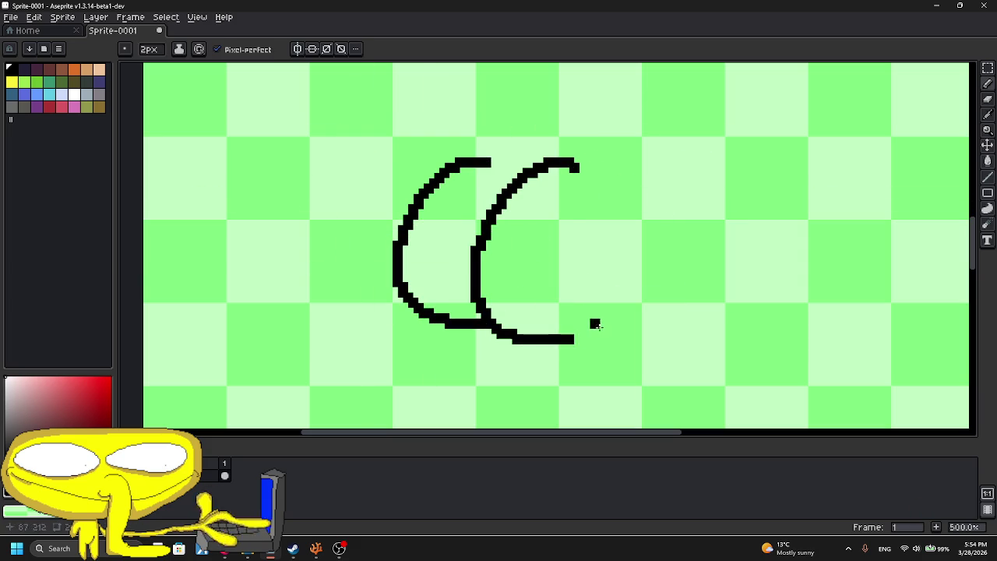
drag(574, 251, 592, 238)
drag(465, 225, 456, 258)
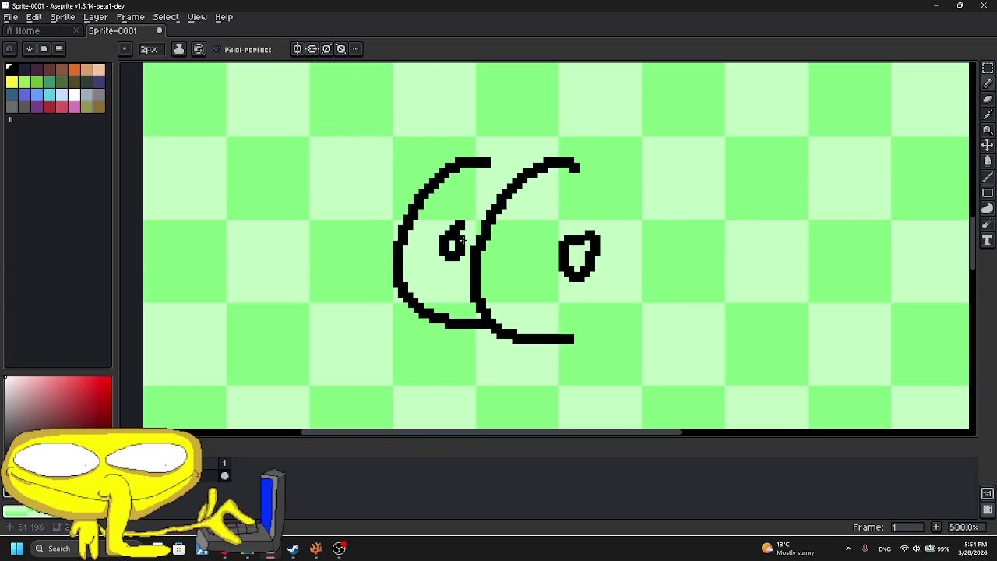
scroll(464, 234, down, 2)
scroll(464, 233, up, 3)
- Add a chin line and a curve below the face
mouse_move(467, 342)
mouse_down()
mouse_move(467, 186)
mouse_move(518, 281)
mouse_up()
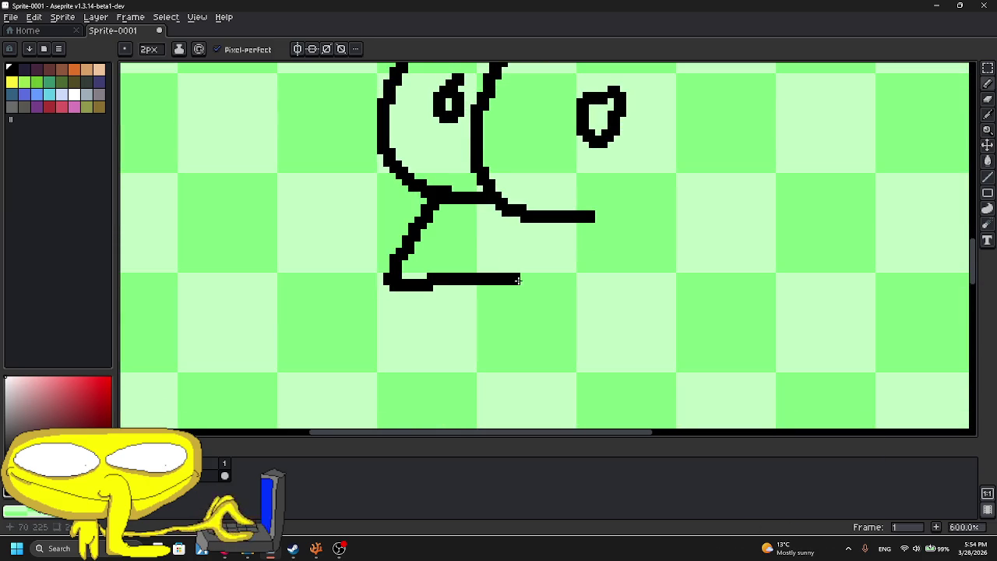
drag(444, 282, 519, 344)
scroll(514, 334, down, 4)
drag(503, 120, 480, 187)
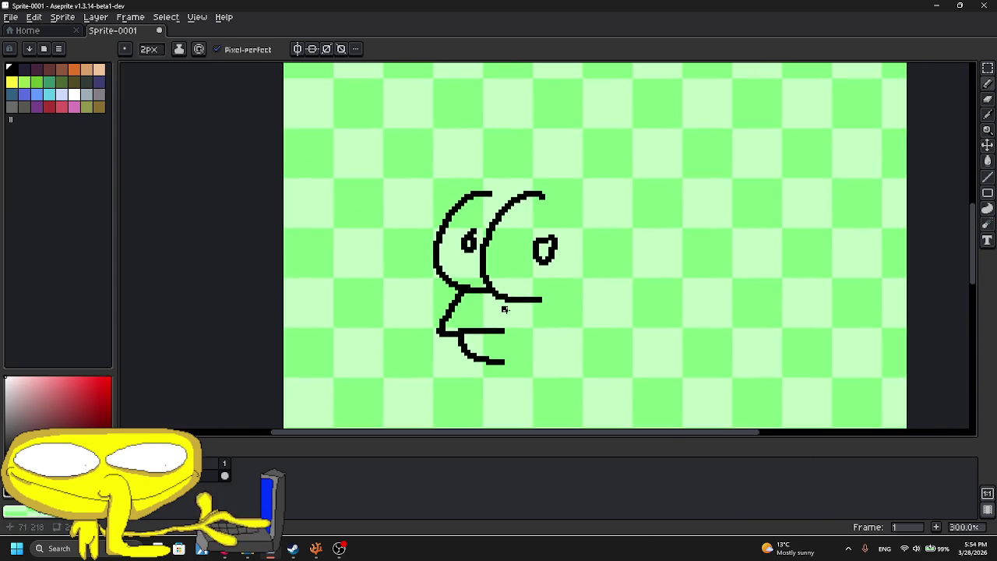
scroll(481, 184, up, 3)
scroll(391, 224, down, 1)
scroll(379, 296, down, 1)
drag(329, 141, 329, 208)
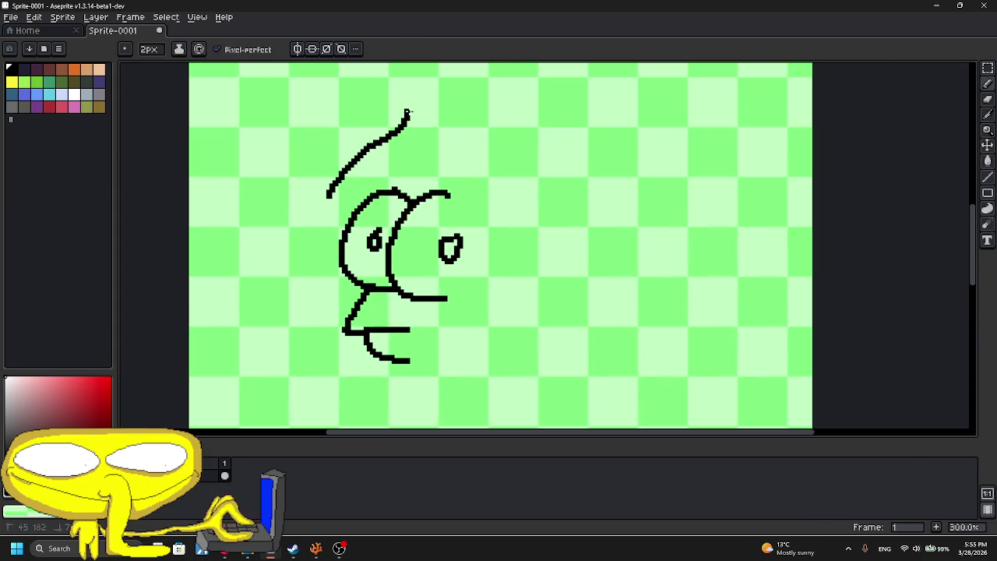
- Outline the hood with long side lines and an inner curve around the face
mouse_move(411, 115)
mouse_down()
mouse_move(498, 187)
mouse_move(537, 294)
mouse_up()
scroll(387, 206, up, 2)
drag(337, 202, 379, 154)
mouse_move(433, 135)
mouse_down()
mouse_move(534, 238)
mouse_move(590, 366)
mouse_up()
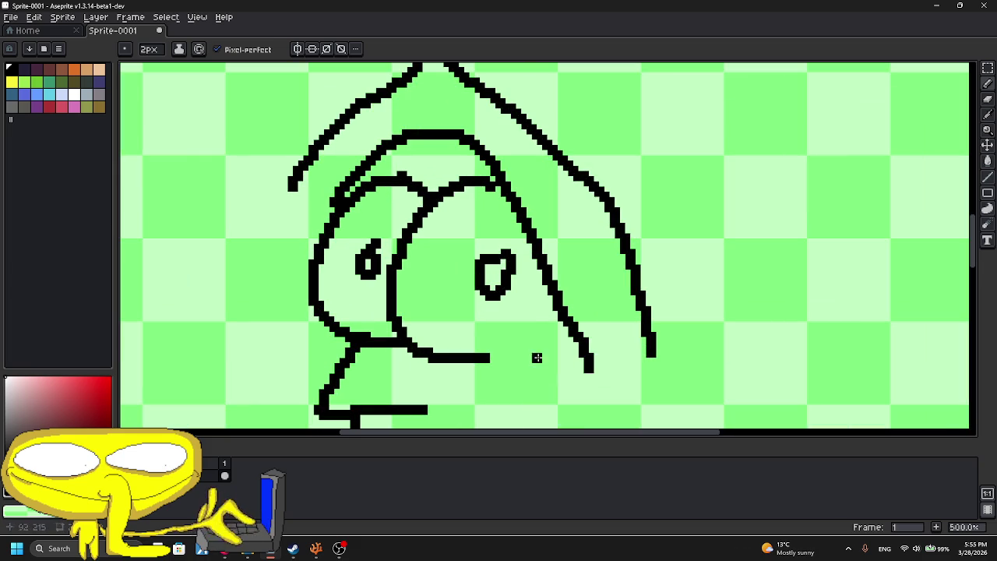
mouse_move(487, 358)
mouse_down()
mouse_move(561, 320)
mouse_move(423, 229)
mouse_up()
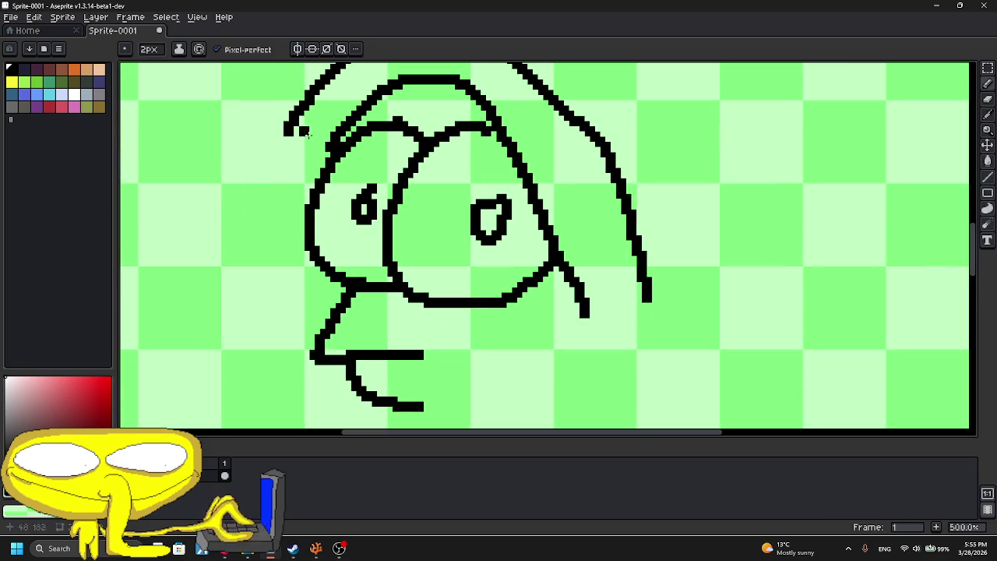
mouse_move(313, 205)
mouse_down()
mouse_move(289, 343)
mouse_move(343, 406)
mouse_move(359, 356)
mouse_move(631, 246)
mouse_up()
- Undo the hood sketch strokes until the canvas is blank again
key(ctrl+z)
key(ctrl+z)
key(ctrl+z)
key(ctrl+z)
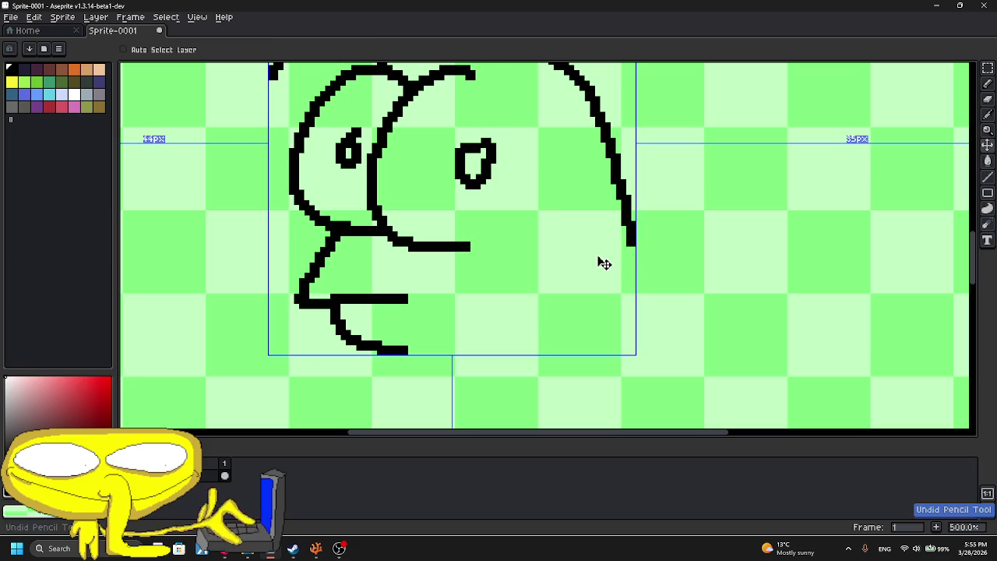
key(ctrl+z)
key(ctrl+z)
key(ctrl+z)
key(ctrl+z)
key(ctrl+z)
key(ctrl+z)
key(ctrl+z)
key(ctrl+z)
key(ctrl+z)
mouse_move(610, 287)
mouse_down()
mouse_move(522, 64)
mouse_move(467, 122)
mouse_move(418, 267)
mouse_move(425, 368)
mouse_up()
key(ctrl+z)
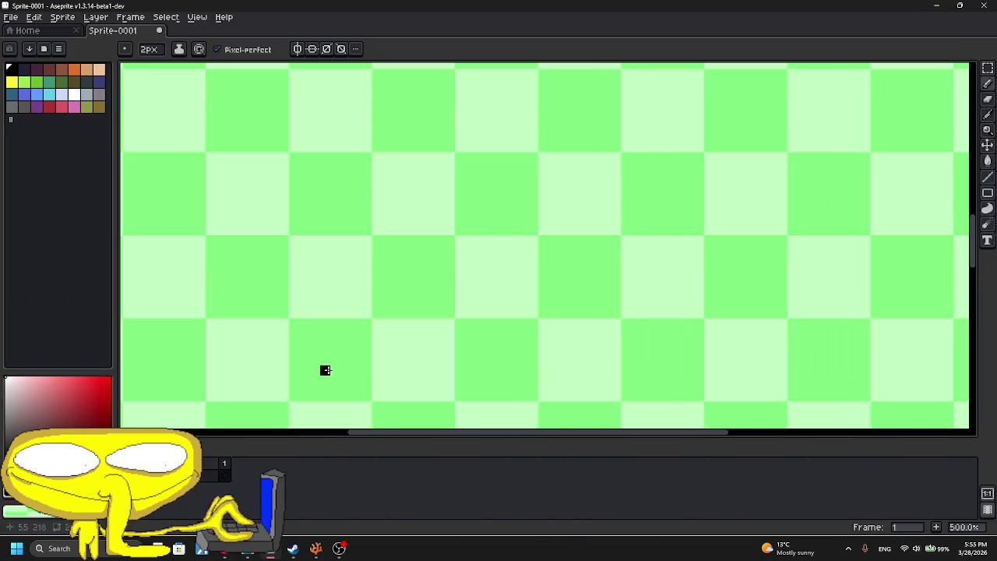
mouse_move(326, 370)
mouse_down()
mouse_move(210, 231)
mouse_move(376, 62)
mouse_move(472, 142)
mouse_move(615, 328)
mouse_move(598, 415)
mouse_up()
scroll(460, 278, down, 3)
key(ctrl+z)
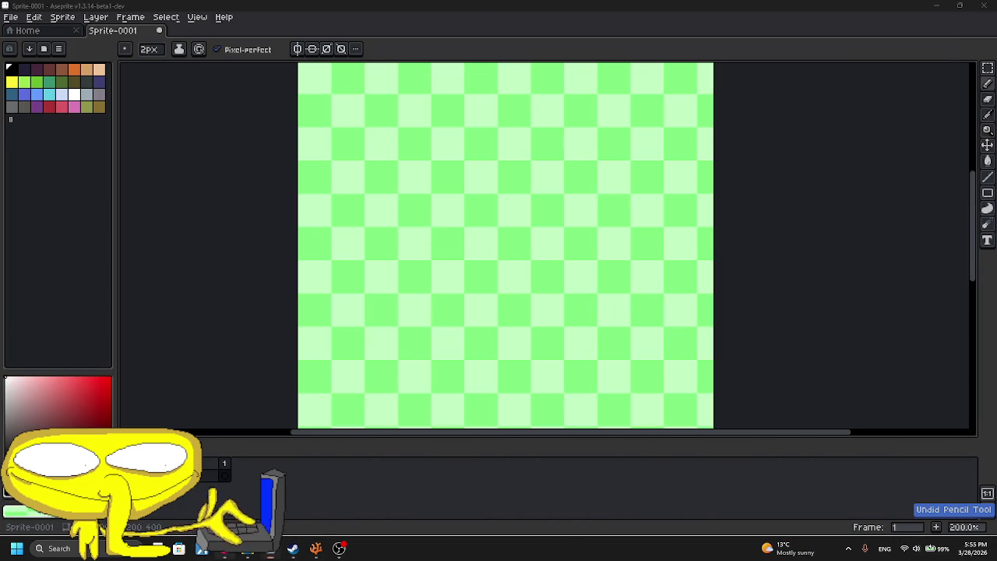
- Glance at the YouTube page, then return to the empty Aseprite canvas
key(alt+Tab)
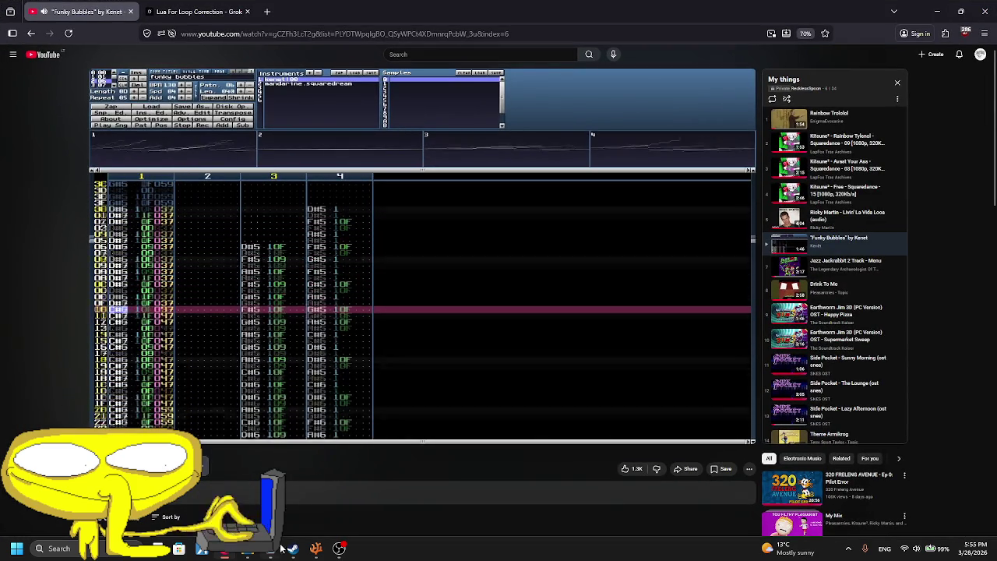
scroll(420, 249, down, 3)
click(343, 481)
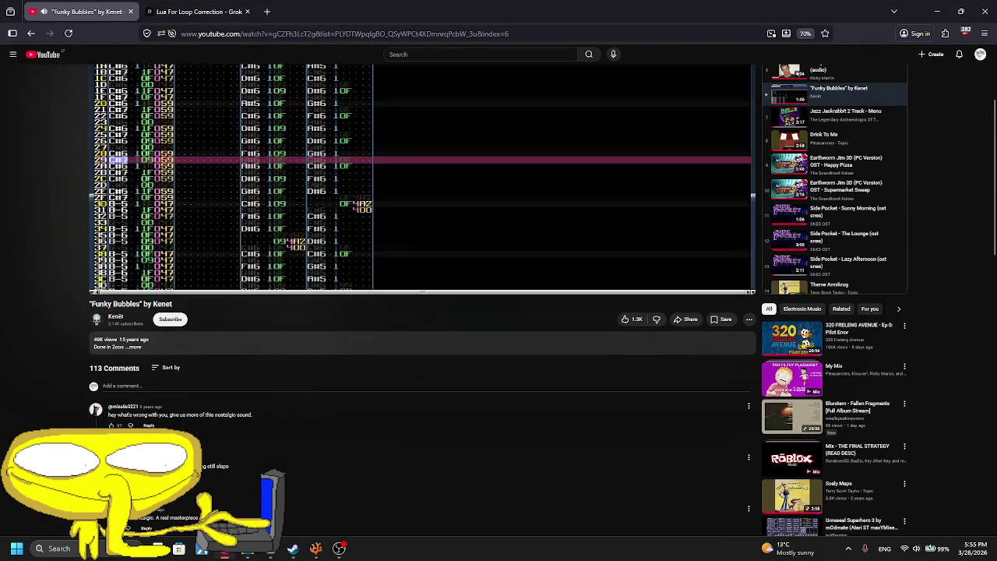
key(alt+Tab)
- Draw a new hood outline and inner hood curve, removing a stray stroke
scroll(429, 329, up, 1)
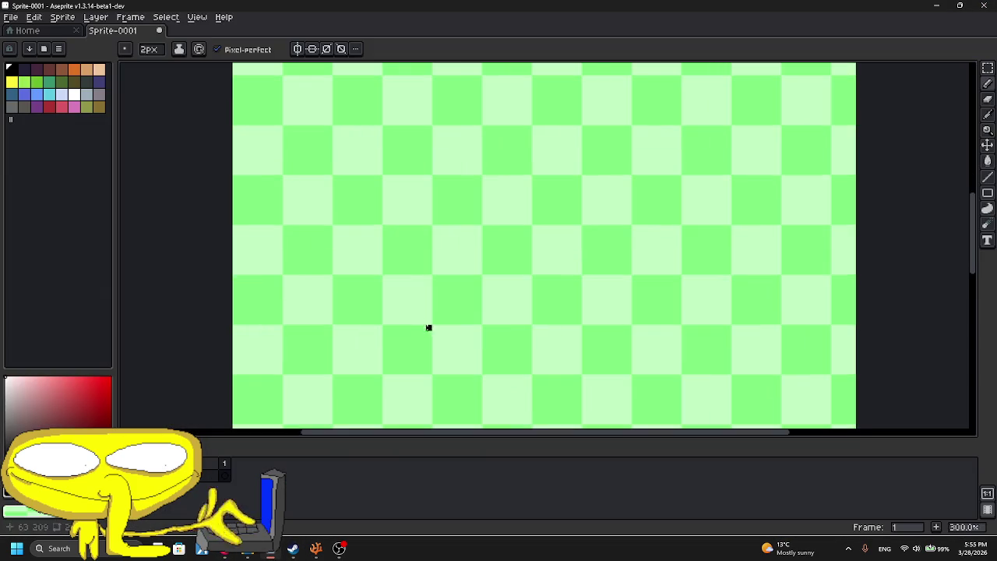
drag(385, 342, 325, 252)
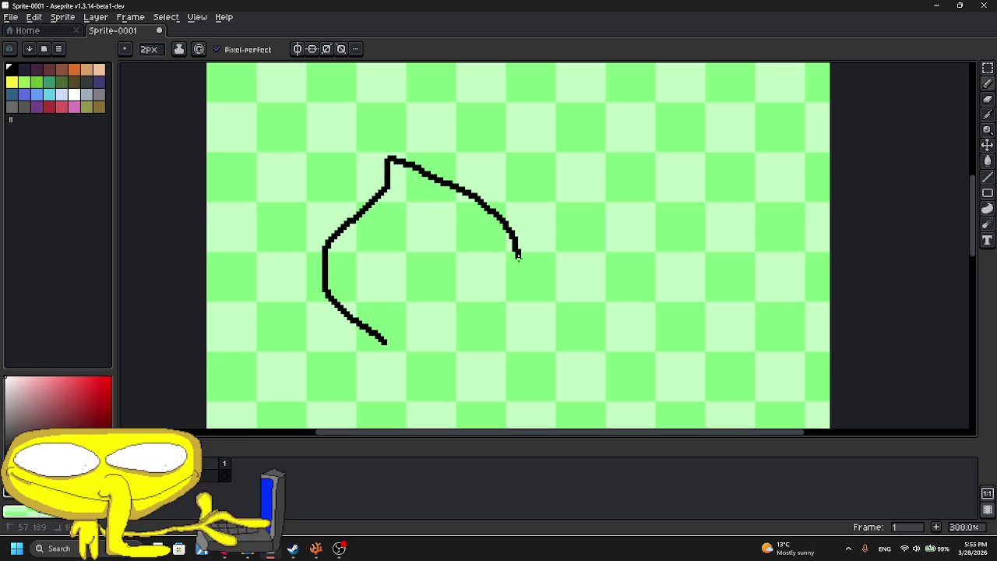
scroll(382, 263, up, 2)
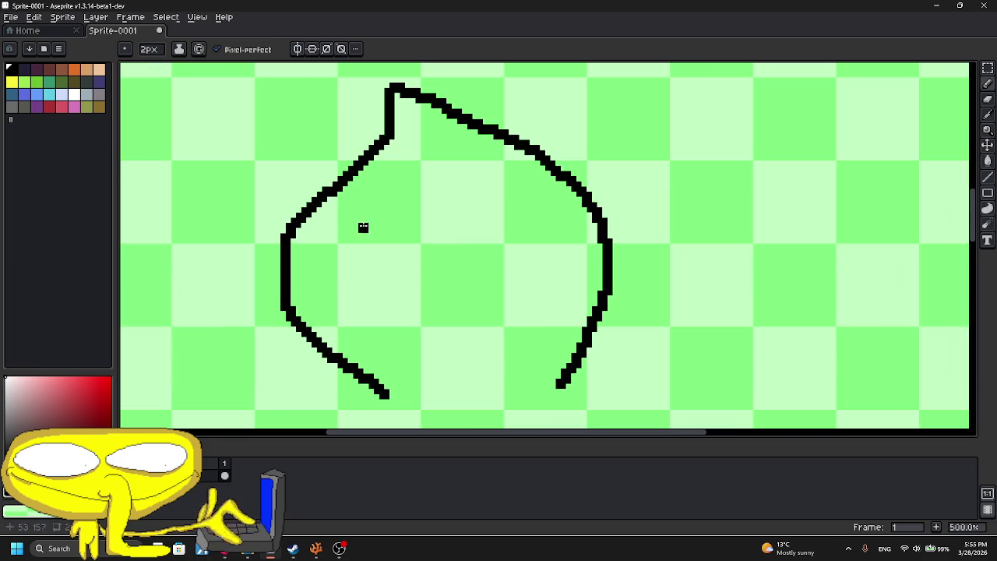
mouse_move(390, 172)
mouse_down()
mouse_move(323, 238)
mouse_move(352, 331)
mouse_move(402, 362)
mouse_up()
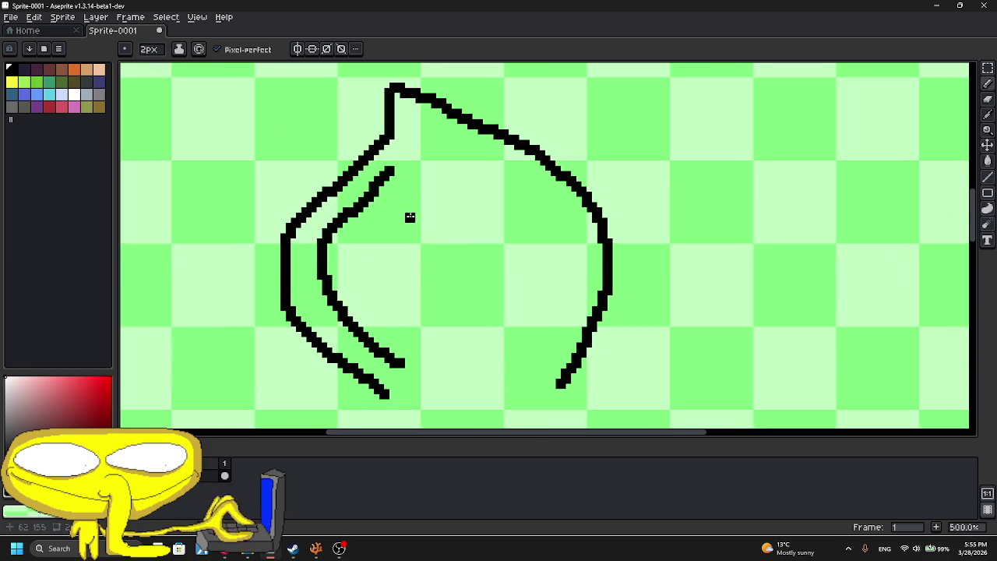
mouse_move(390, 167)
mouse_down()
mouse_move(413, 138)
mouse_move(517, 226)
mouse_move(521, 342)
mouse_move(455, 374)
mouse_move(409, 358)
mouse_up()
scroll(408, 358, down, 1)
scroll(438, 221, down, 1)
key(ctrl+z)
- Draw the hood's right side, the body line, and an arm curling into a fingered hand
mouse_move(490, 247)
mouse_down()
mouse_move(534, 265)
mouse_move(524, 430)
mouse_up()
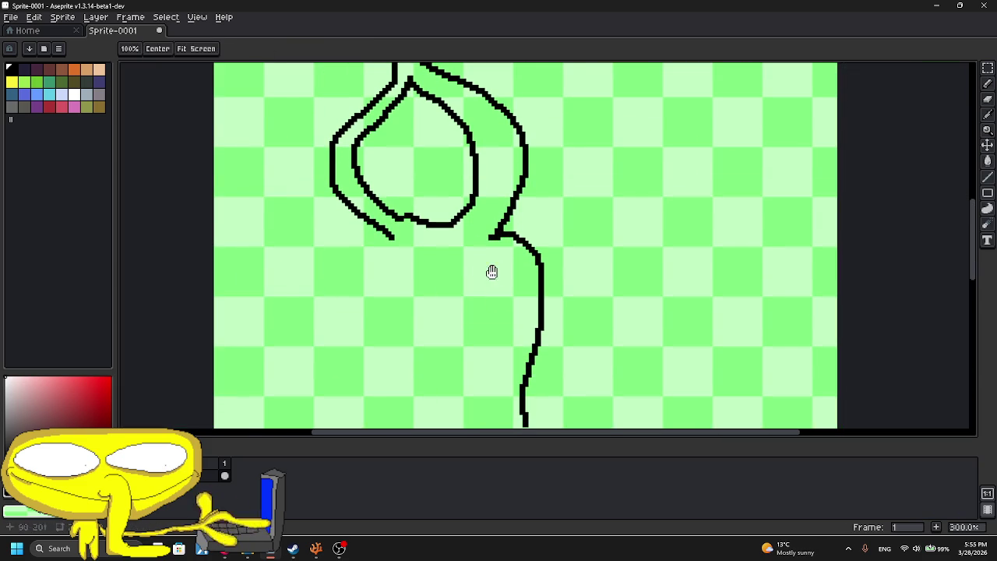
drag(495, 346, 493, 415)
scroll(472, 195, up, 1)
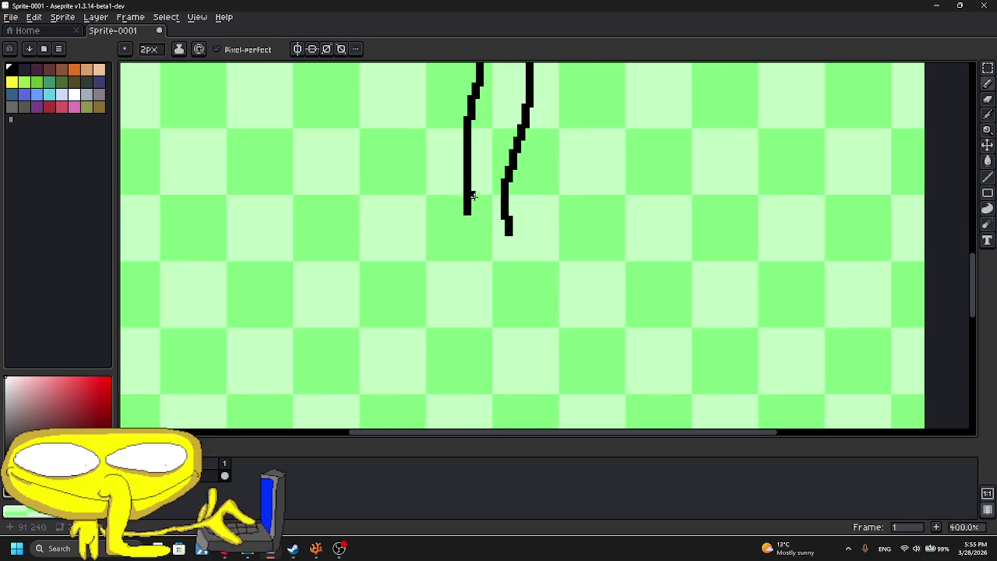
drag(468, 221, 476, 293)
key(ctrl+z)
mouse_move(467, 217)
mouse_down()
mouse_move(429, 241)
mouse_move(471, 265)
mouse_move(489, 344)
mouse_move(506, 274)
mouse_move(530, 342)
mouse_move(555, 296)
mouse_move(556, 237)
mouse_up()
drag(557, 235, 514, 238)
- Draw a small tongue loop under the face, connected to the face line, with a dot and side stroke
scroll(514, 238, down, 4)
scroll(496, 217, up, 5)
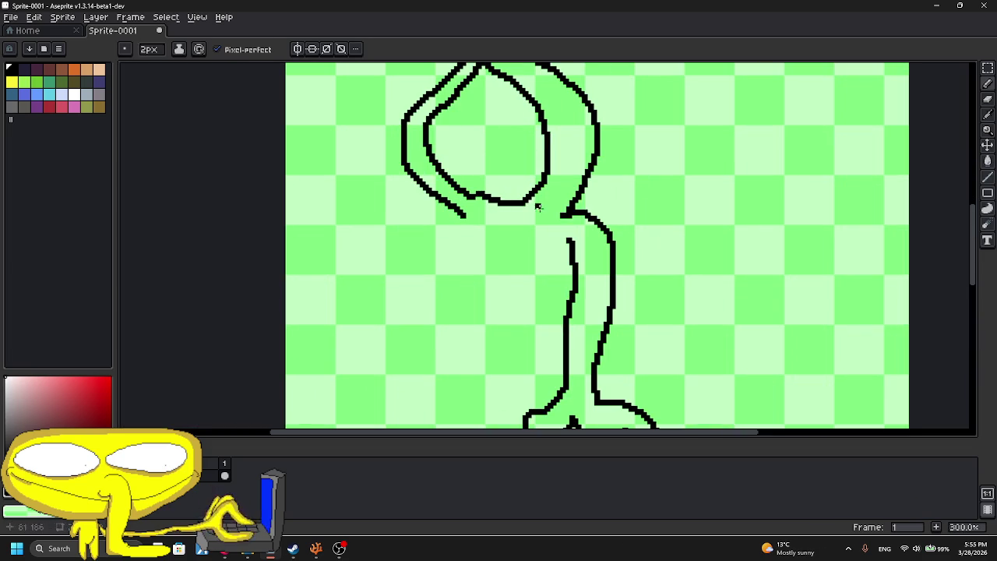
scroll(543, 240, up, 3)
mouse_move(523, 218)
mouse_down()
mouse_move(507, 216)
mouse_move(505, 231)
mouse_move(523, 235)
mouse_up()
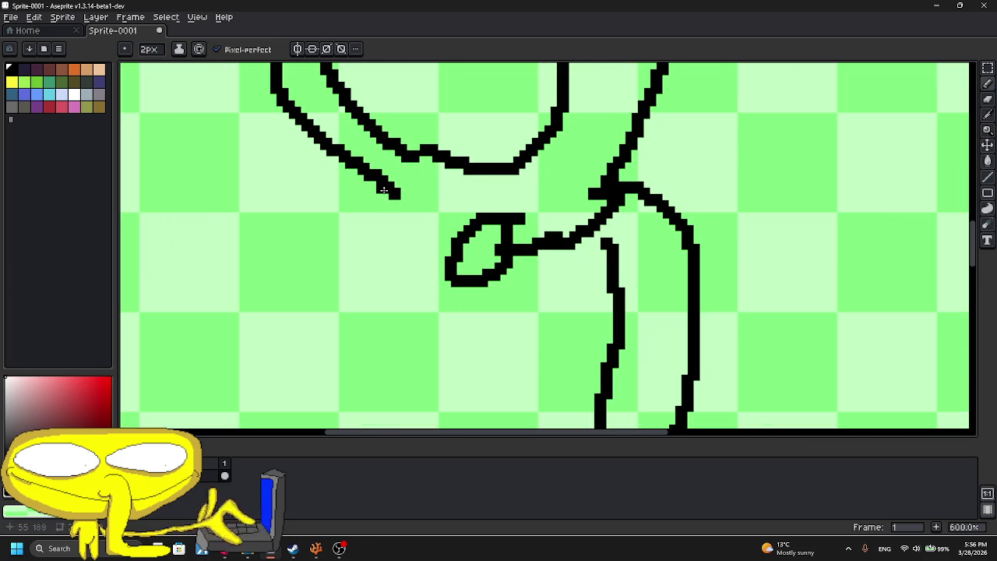
drag(384, 190, 449, 243)
scroll(432, 221, down, 1)
scroll(417, 212, down, 2)
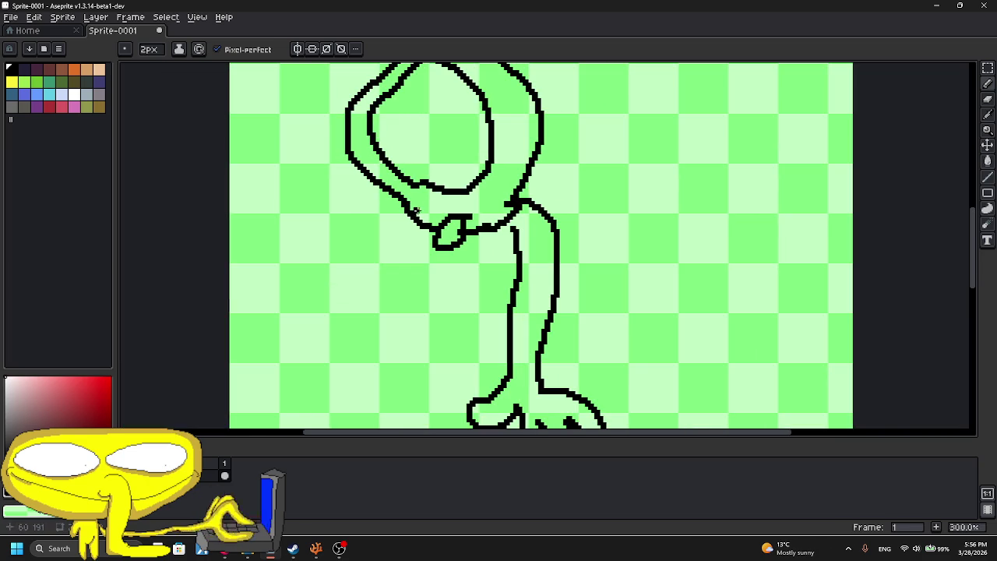
scroll(435, 207, up, 1)
click(420, 215)
drag(511, 225, 550, 208)
- Thicken the line along the tongue's top and bring the hand into view
scroll(530, 208, down, 3)
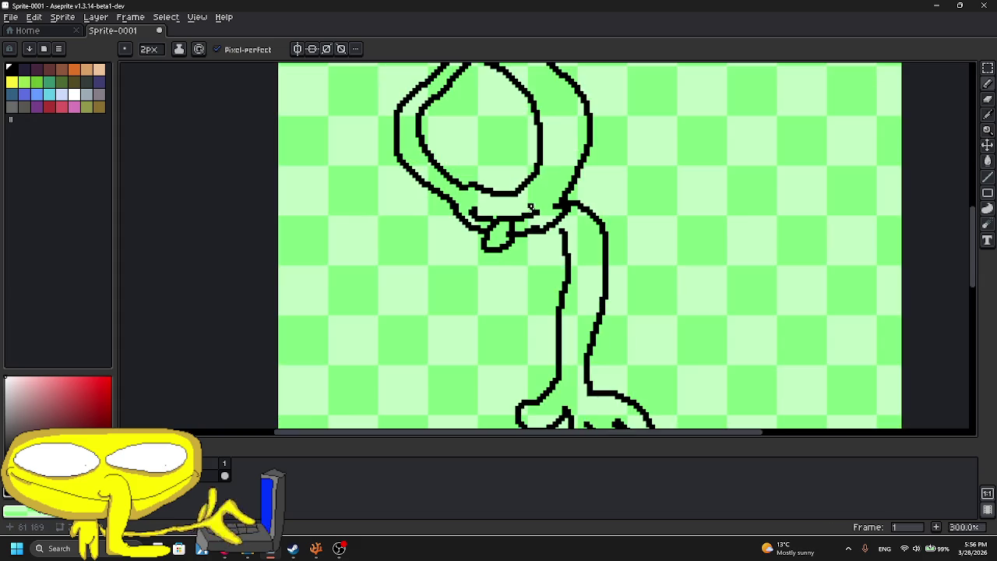
scroll(481, 195, up, 3)
drag(473, 228, 533, 229)
scroll(555, 224, down, 4)
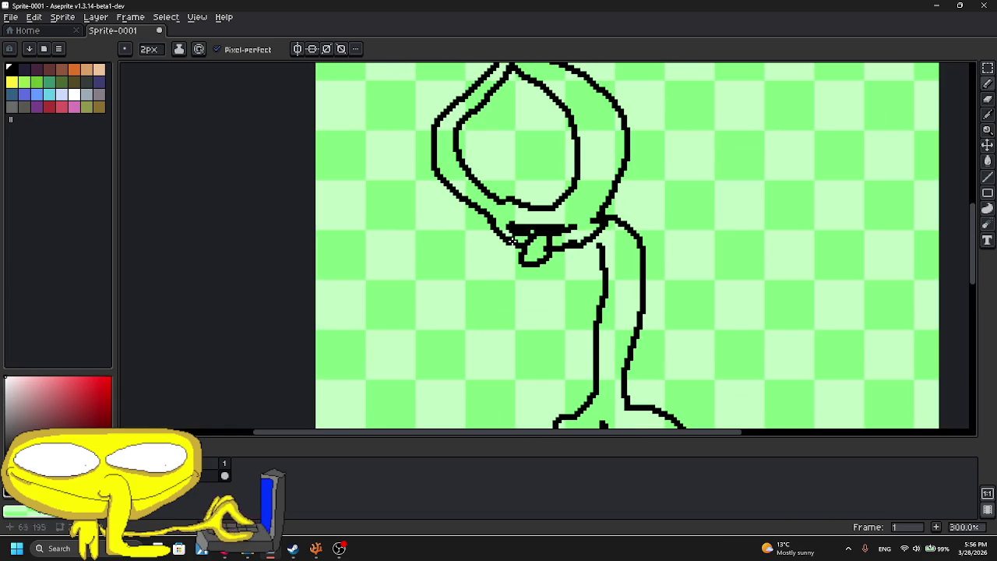
scroll(513, 233, down, 3)
scroll(509, 225, up, 2)
scroll(510, 226, up, 2)
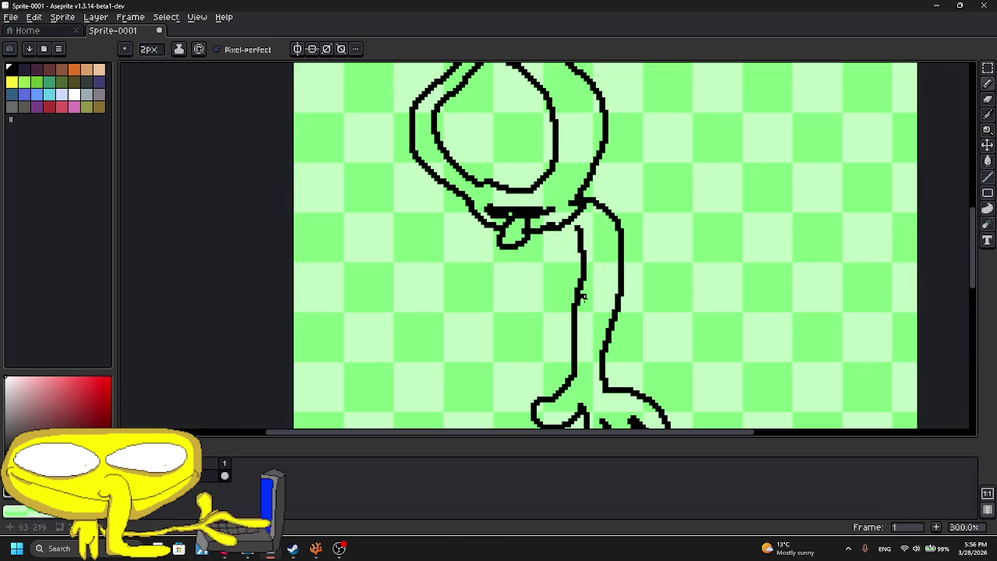
drag(583, 352, 542, 294)
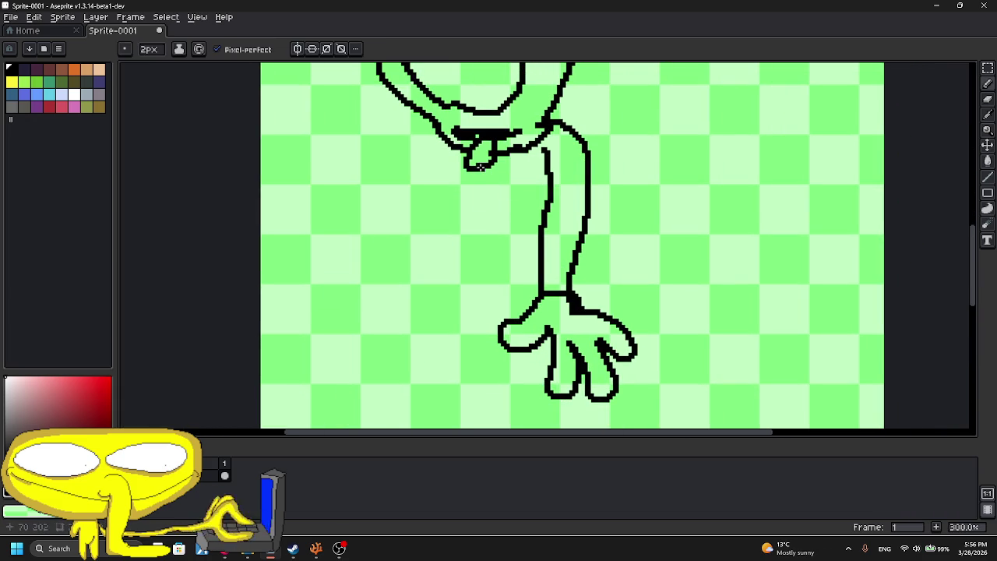
- Draw the left arm's outer line below the tongue, undoing misplaced strokes
drag(481, 166, 458, 299)
key(ctrl+z)
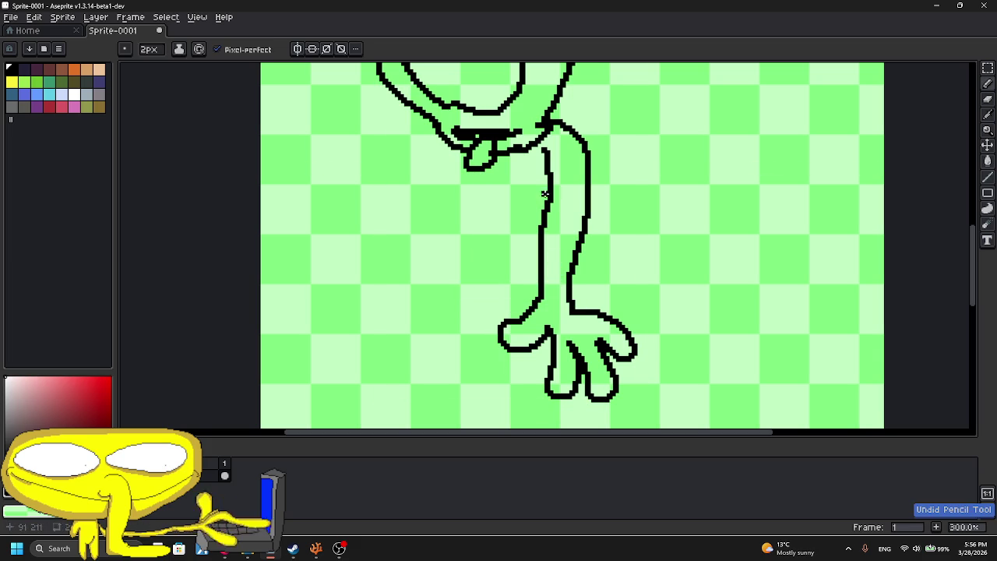
drag(475, 174, 451, 296)
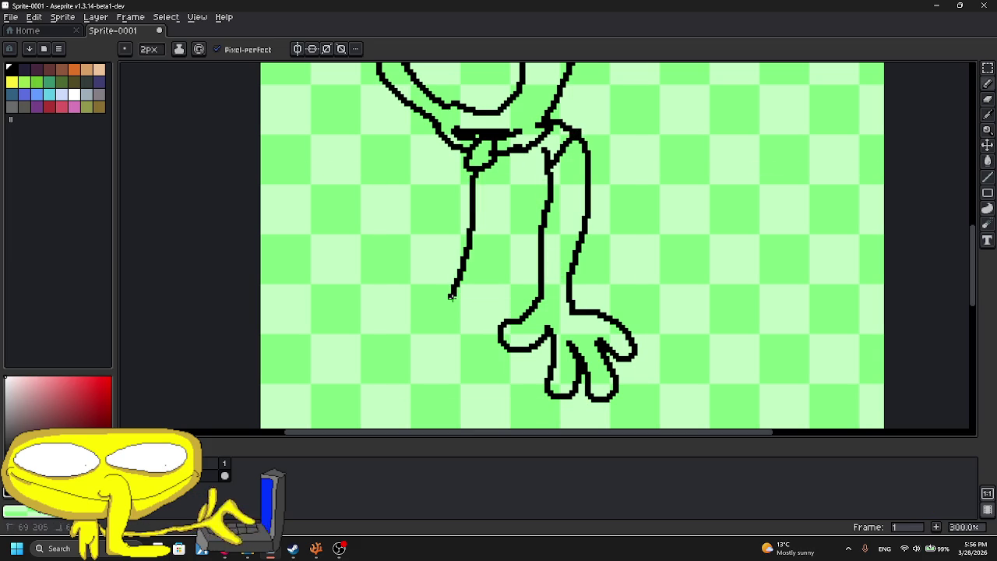
scroll(520, 303, down, 3)
scroll(545, 281, up, 1)
scroll(545, 281, up, 2)
mouse_move(596, 274)
mouse_down()
mouse_move(659, 293)
mouse_move(506, 138)
mouse_move(532, 155)
mouse_move(607, 285)
mouse_up()
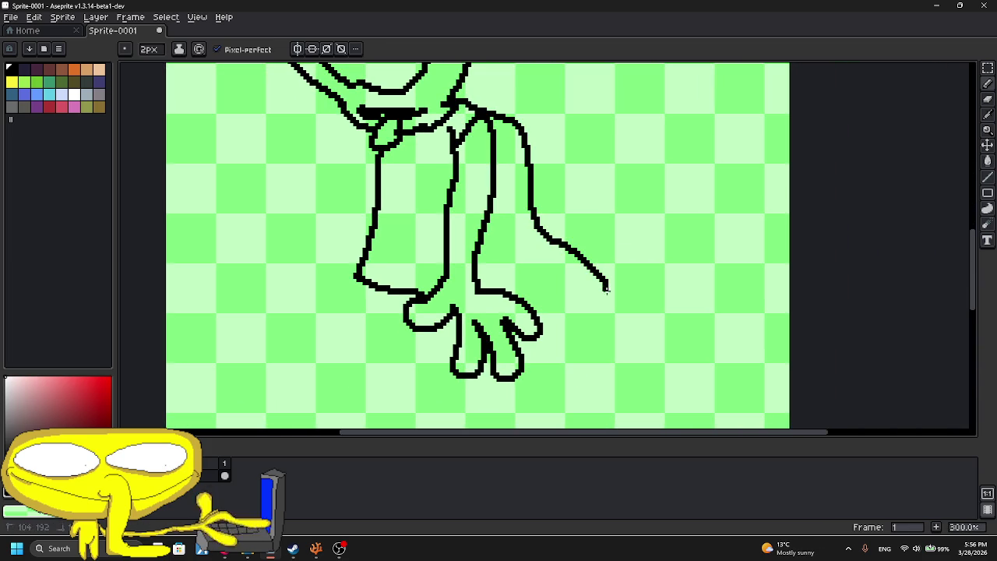
key(ctrl+z)
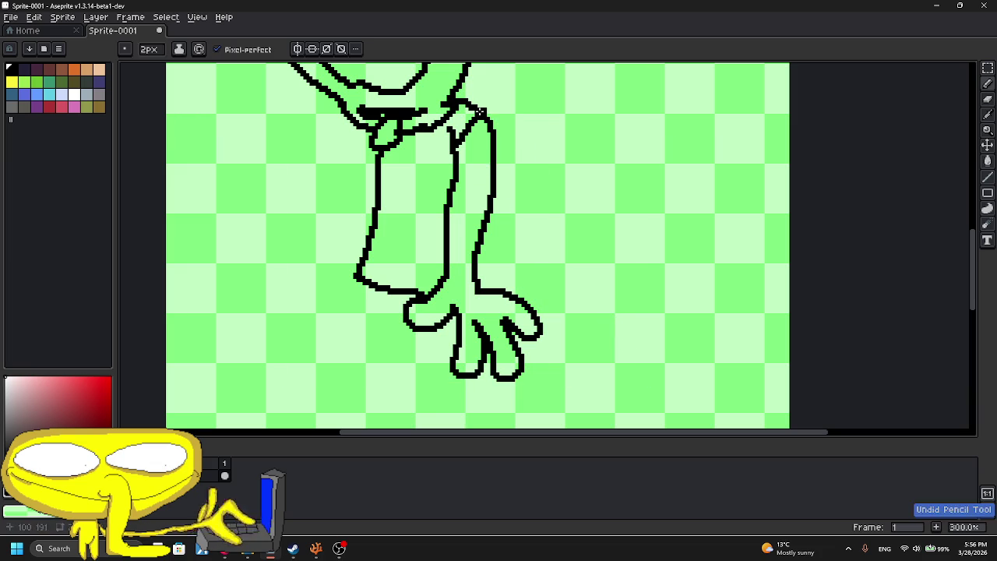
drag(403, 338, 388, 209)
- Add a diagonal line from the arm's left corner, discarding a stray stroke
mouse_move(337, 141)
mouse_down()
mouse_move(382, 286)
mouse_move(402, 316)
mouse_move(400, 228)
mouse_up()
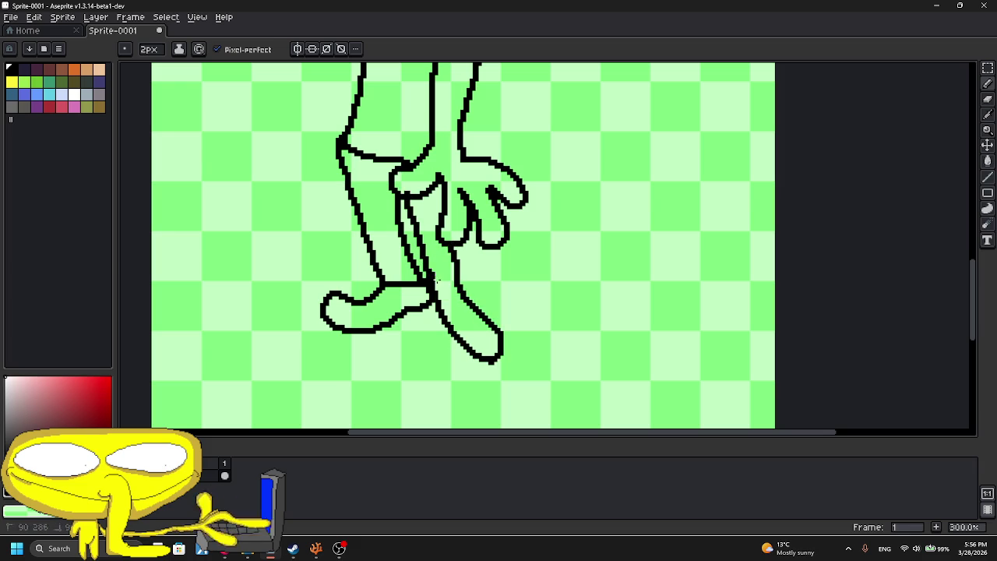
scroll(436, 280, up, 5)
drag(390, 190, 373, 293)
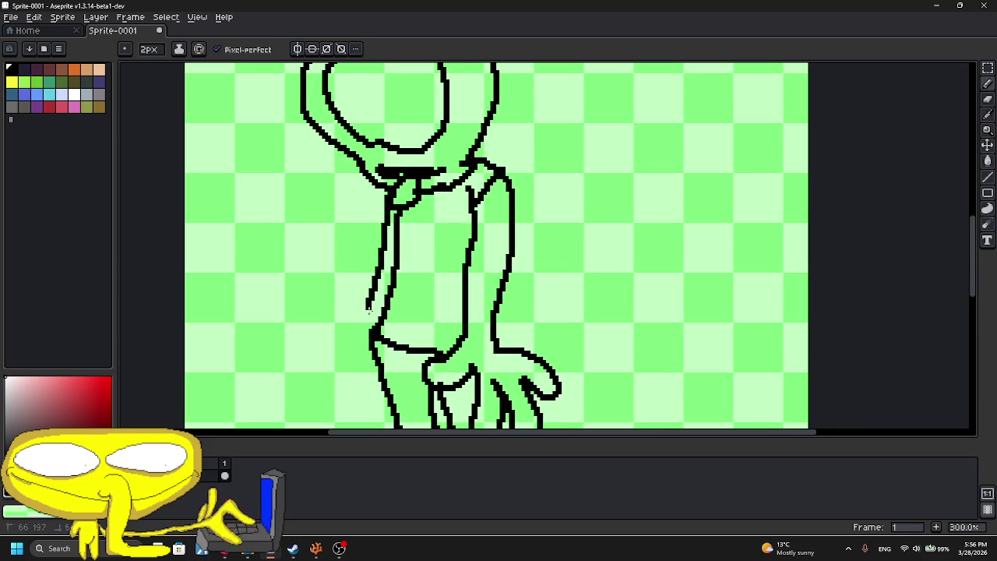
key(ctrl+z)
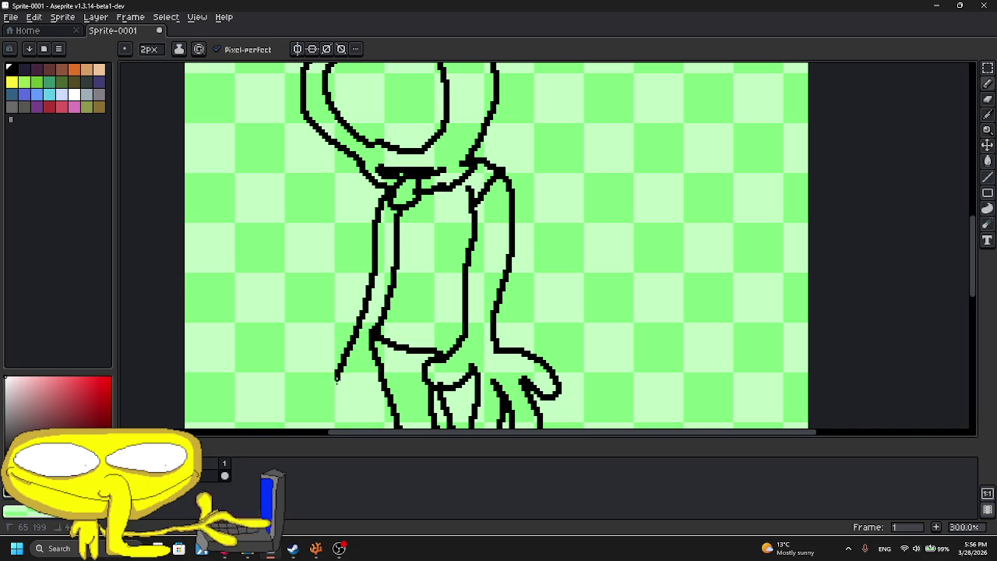
scroll(337, 379, down, 5)
scroll(447, 176, up, 2)
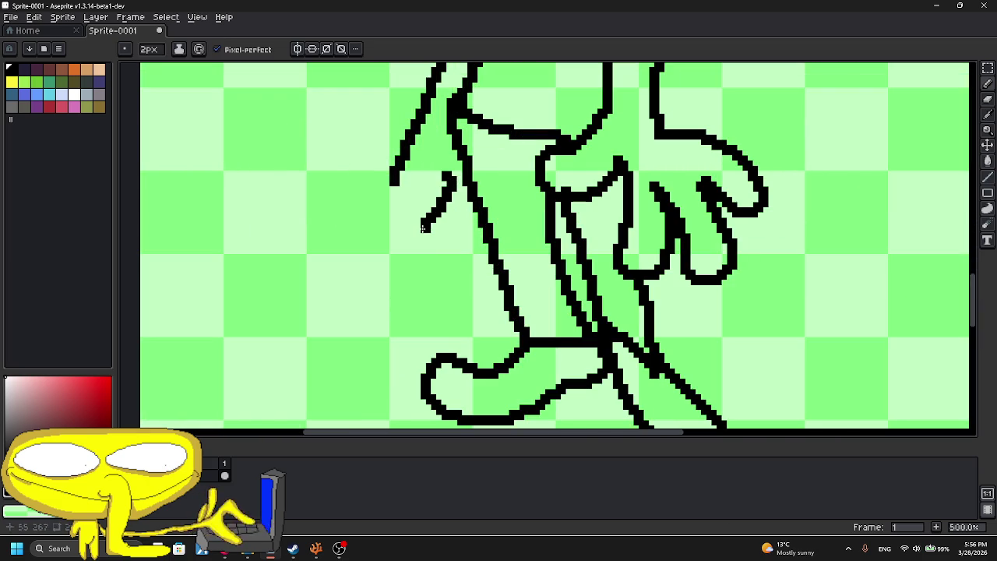
- Draw the left hand hanging from the arm
mouse_move(382, 238)
mouse_down()
mouse_move(400, 279)
mouse_move(437, 258)
mouse_up()
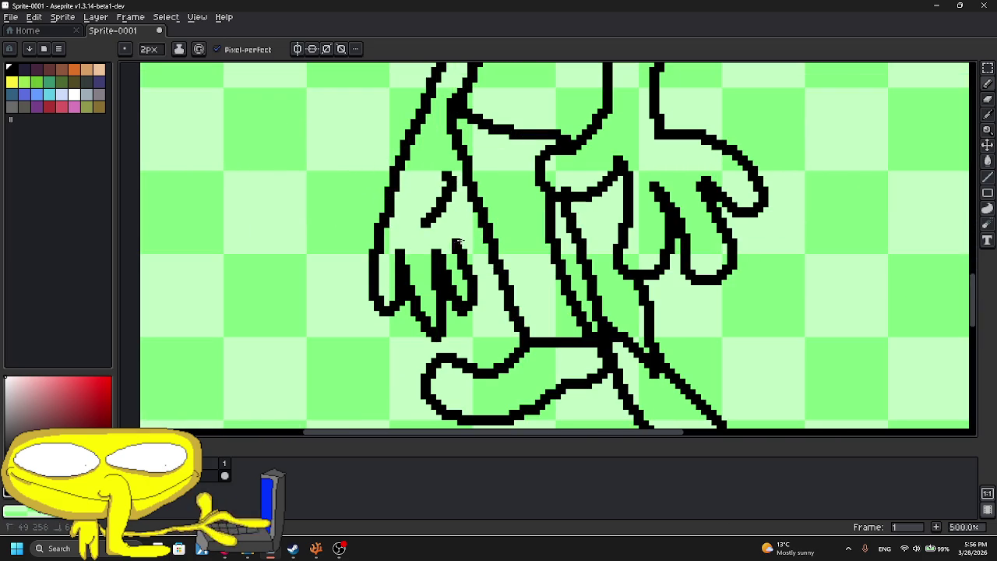
scroll(483, 219, down, 1)
scroll(460, 217, up, 1)
scroll(444, 216, up, 3)
scroll(480, 192, down, 6)
scroll(481, 193, up, 2)
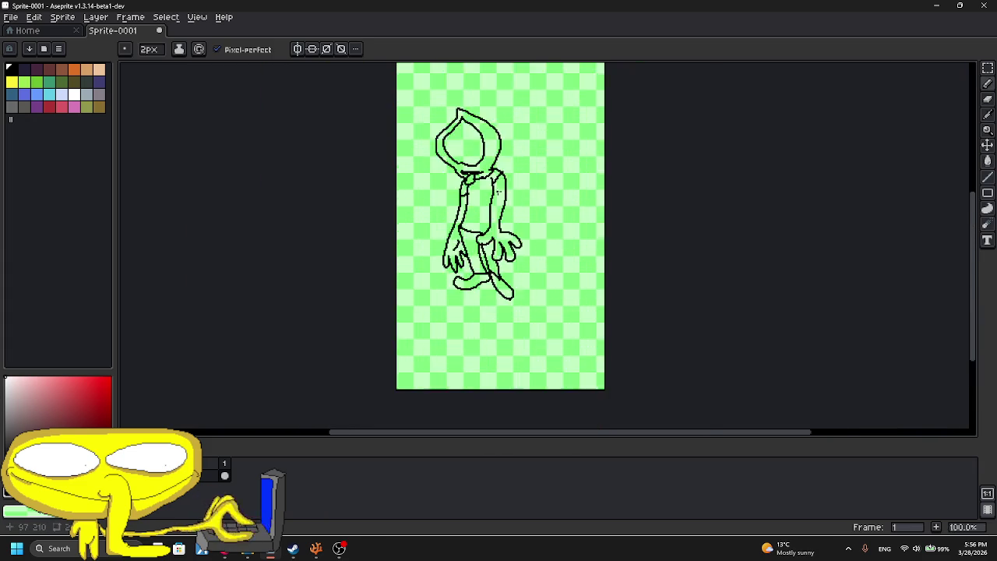
scroll(503, 153, up, 2)
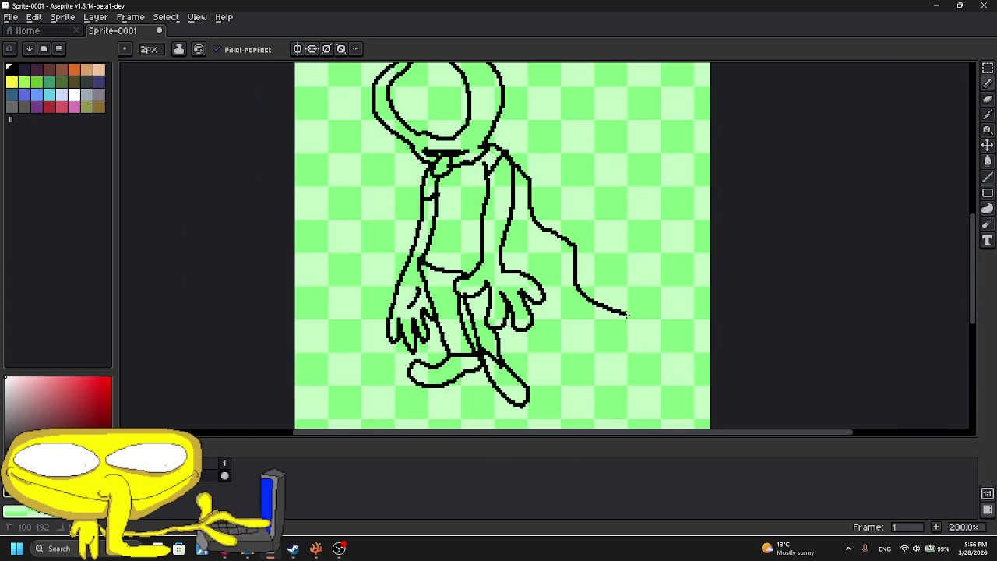
scroll(479, 341, up, 4)
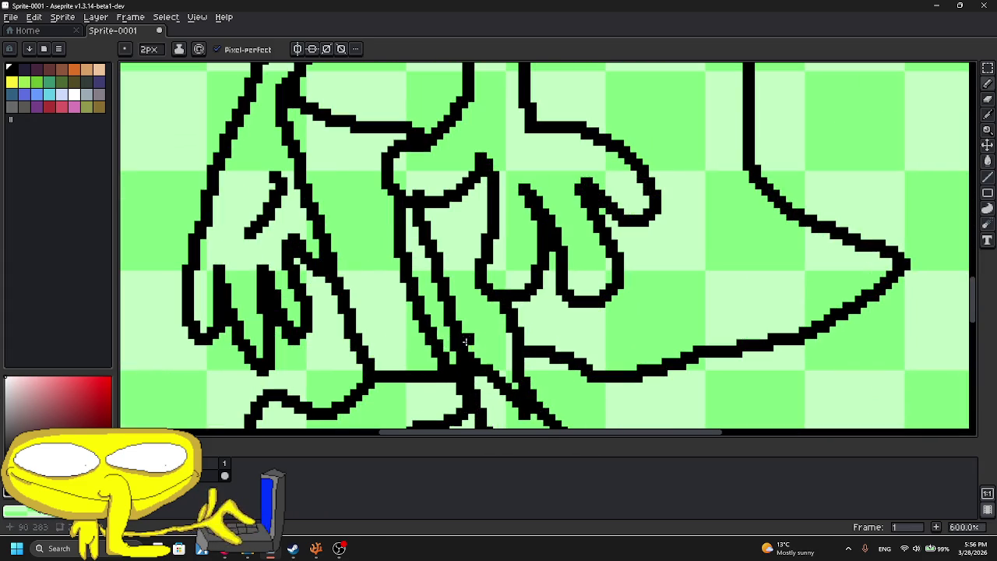
scroll(445, 348, down, 5)
scroll(471, 292, up, 2)
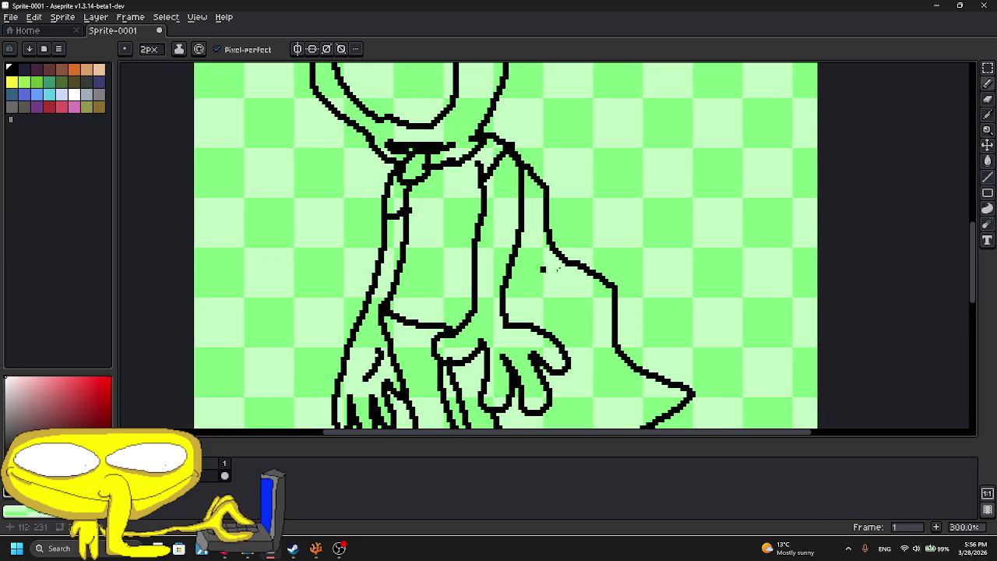
click(987, 161)
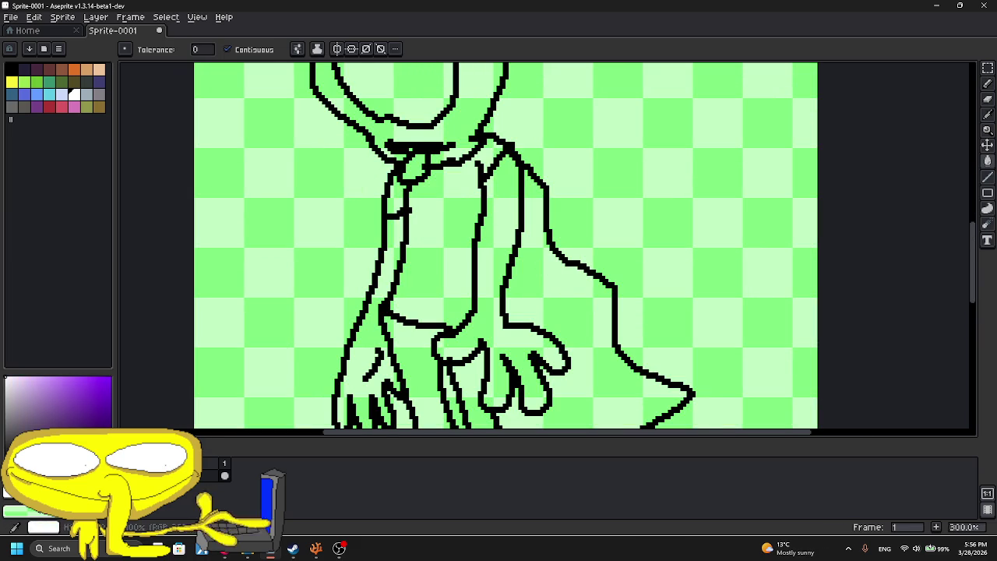
- Fill the cape and hood dark purple, undoing an unwanted fill below the hood
click(571, 293)
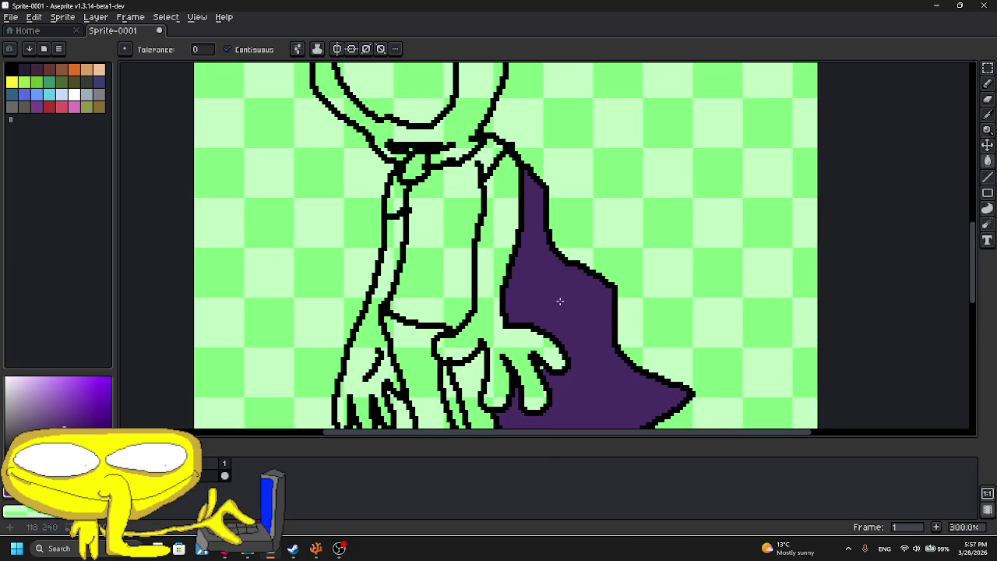
mouse_move(466, 392)
mouse_down()
mouse_move(445, 259)
mouse_move(437, 366)
mouse_up()
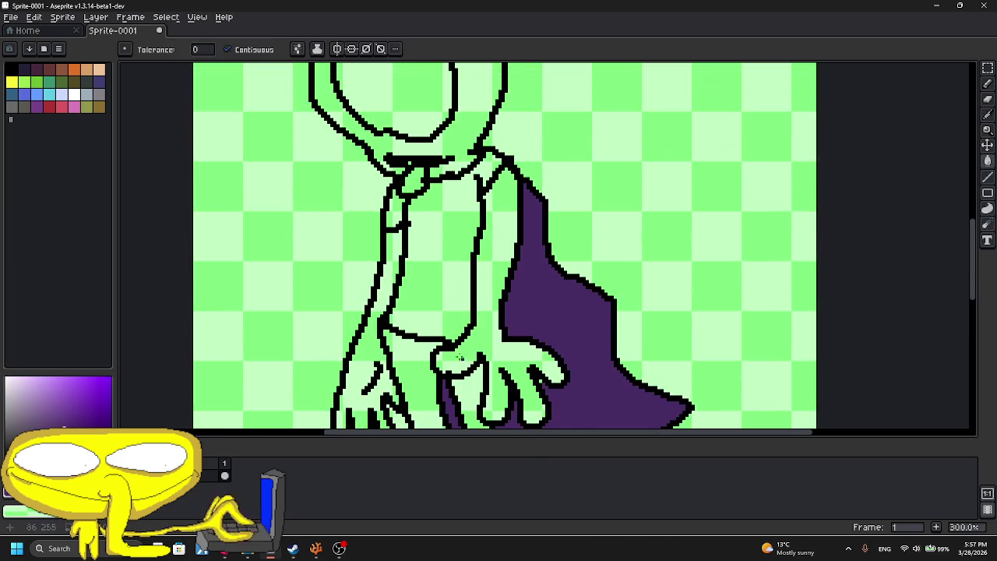
drag(424, 235, 427, 334)
click(471, 228)
scroll(496, 265, up, 3)
click(496, 265)
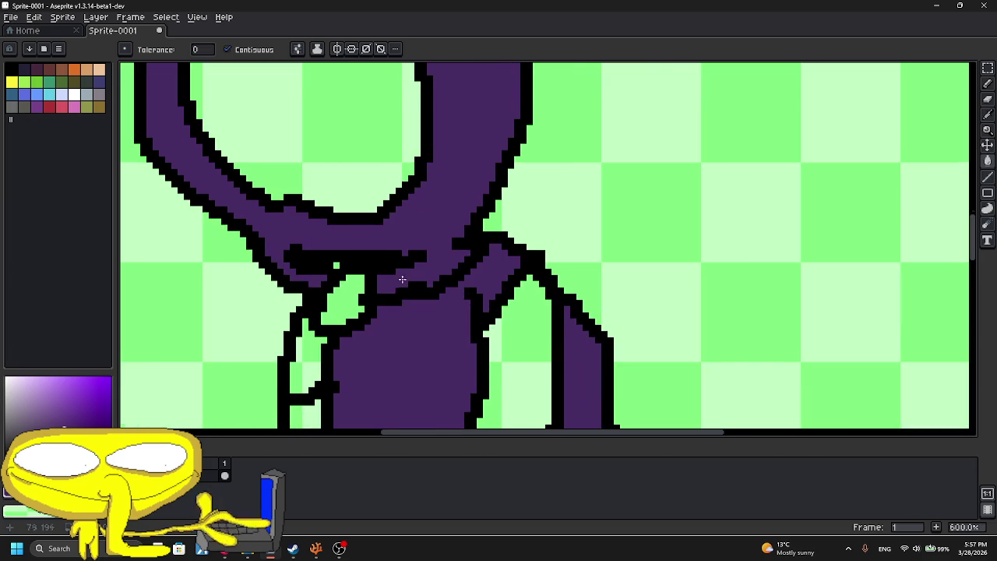
key(ctrl+z)
- Switch to the Line tool and pick a green colour for the shirt
click(987, 83)
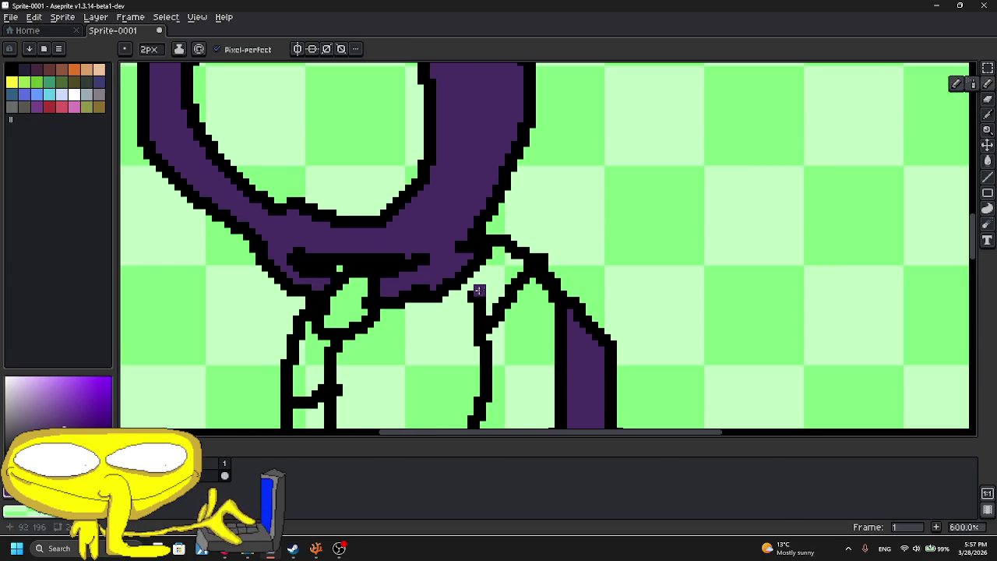
click(987, 177)
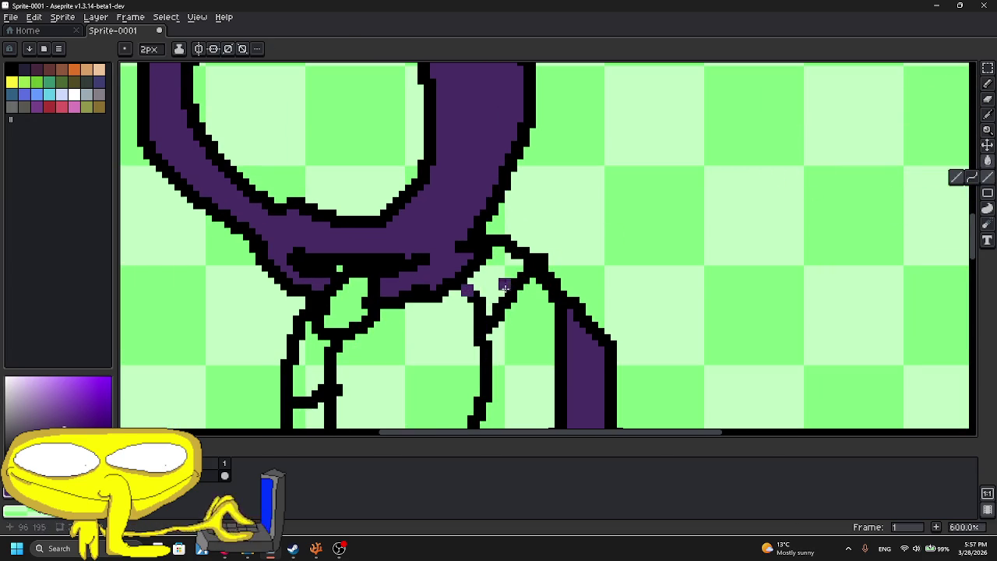
scroll(504, 289, down, 1)
scroll(505, 290, down, 1)
scroll(505, 290, down, 3)
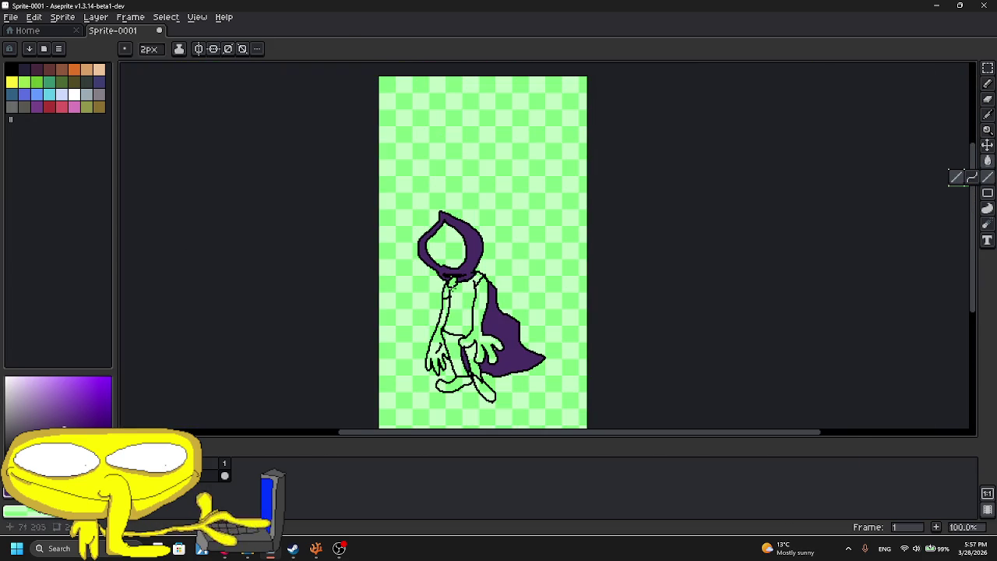
scroll(449, 312, up, 1)
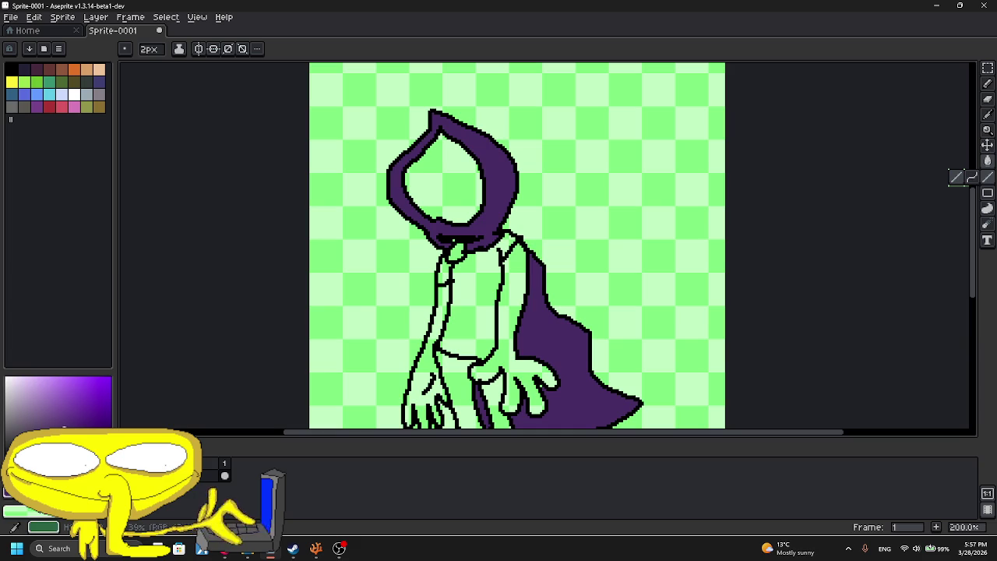
click(58, 418)
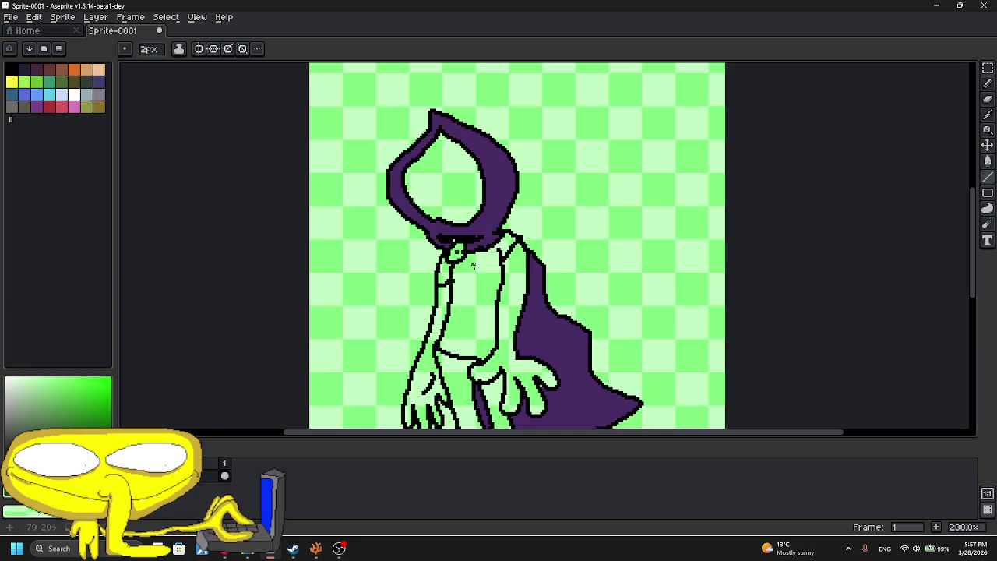
- Fill the shirt dark green and the face opening inside the hood black
scroll(477, 271, up, 1)
key(g)
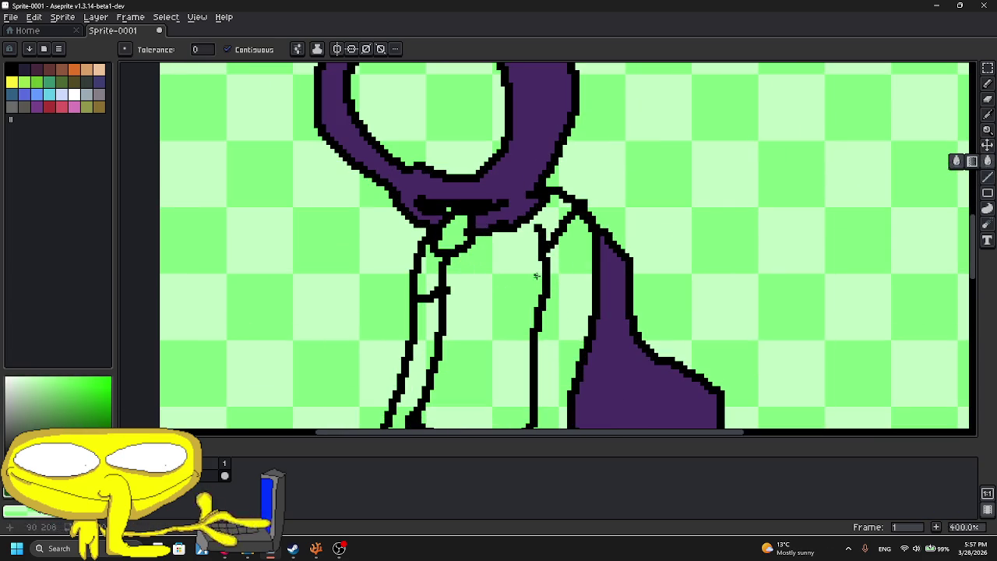
click(523, 279)
scroll(434, 273, down, 3)
scroll(473, 184, up, 2)
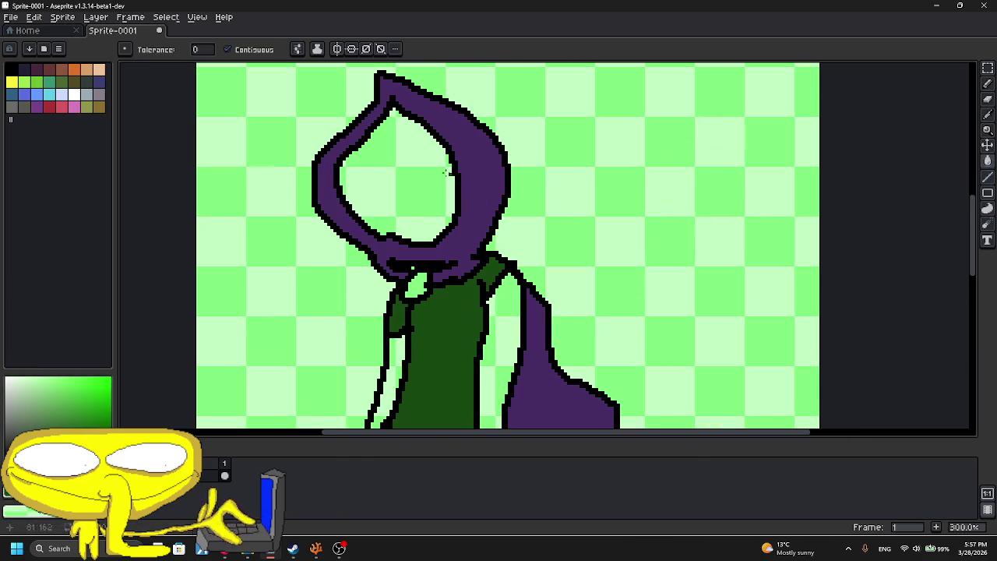
click(400, 177)
scroll(331, 152, up, 2)
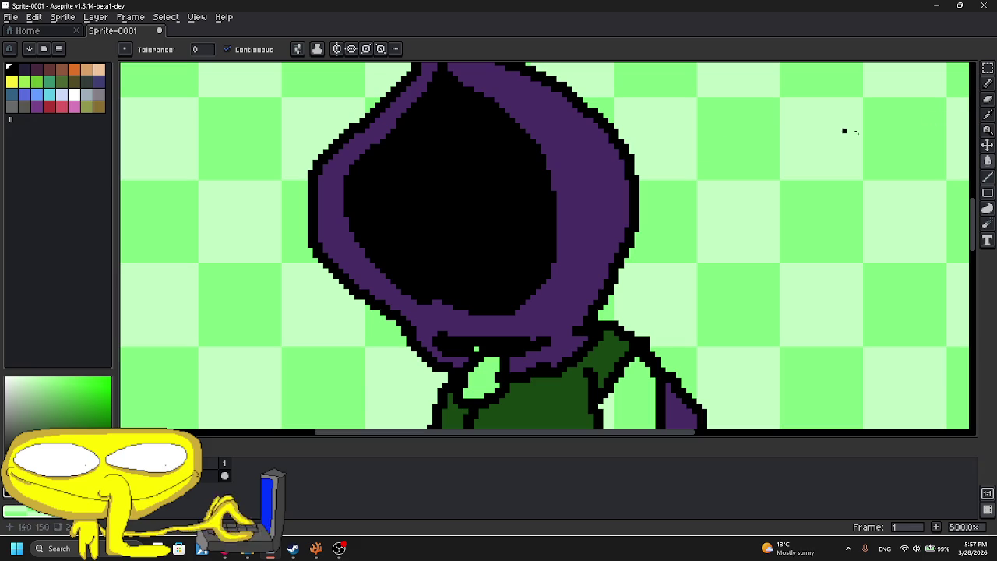
click(987, 83)
scroll(396, 149, up, 2)
- Draw white C-shaped eyes with a pupil dot on the black face
scroll(397, 149, up, 2)
drag(396, 148, 397, 324)
click(422, 236)
mouse_move(635, 174)
mouse_down()
mouse_move(520, 243)
mouse_move(654, 310)
mouse_up()
scroll(660, 244, down, 3)
drag(388, 253, 360, 303)
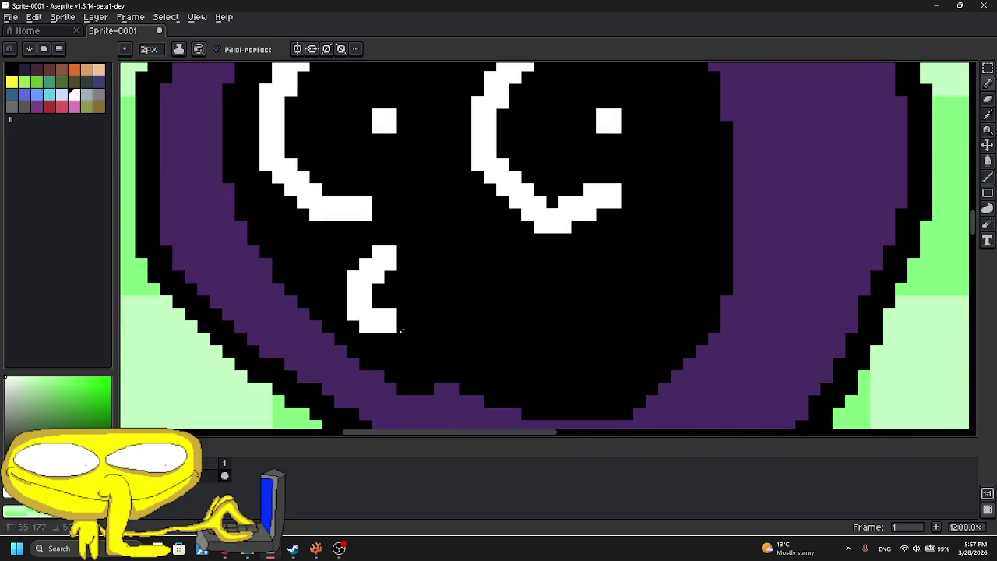
- Undo the C-shaped eye strokes and a trial stroke to restart the eyes
scroll(376, 321, down, 3)
scroll(429, 234, down, 2)
scroll(467, 218, down, 3)
scroll(468, 200, up, 2)
key(ctrl+z)
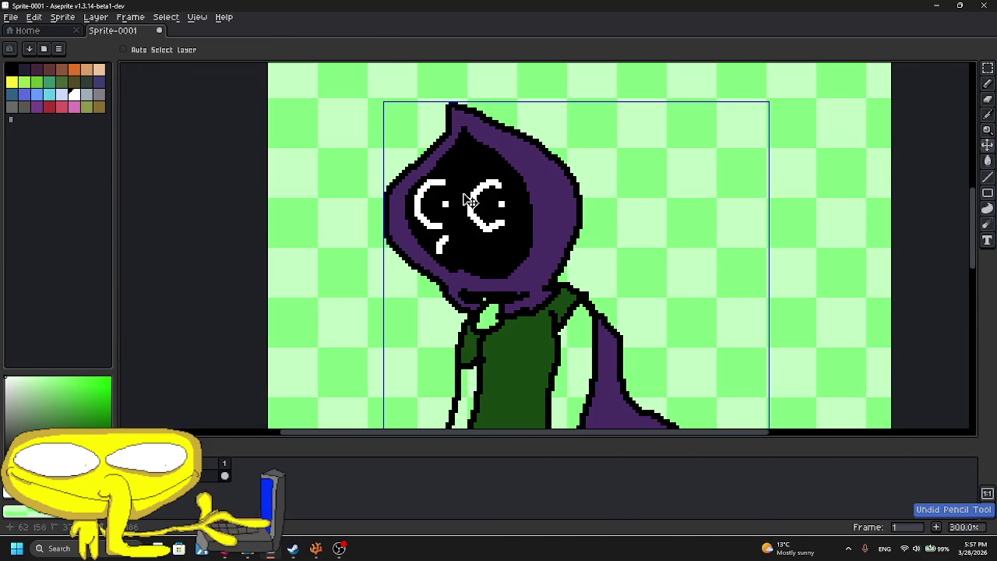
key(ctrl+z)
scroll(460, 194, up, 4)
drag(445, 166, 312, 300)
key(ctrl+z)
- Draw white oval eyes, a right-eye pupil and a small white mouth
drag(398, 217, 404, 220)
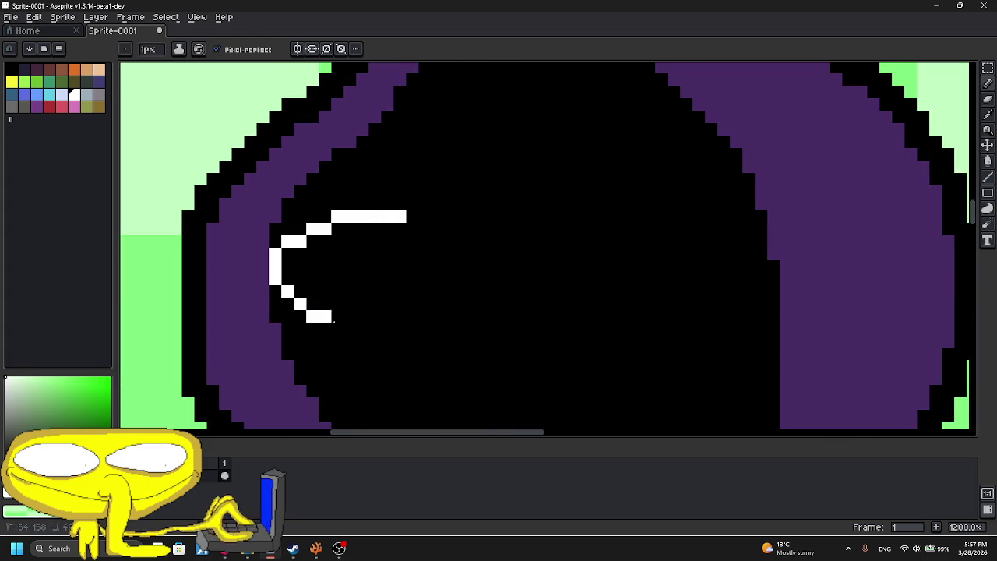
drag(645, 214, 719, 246)
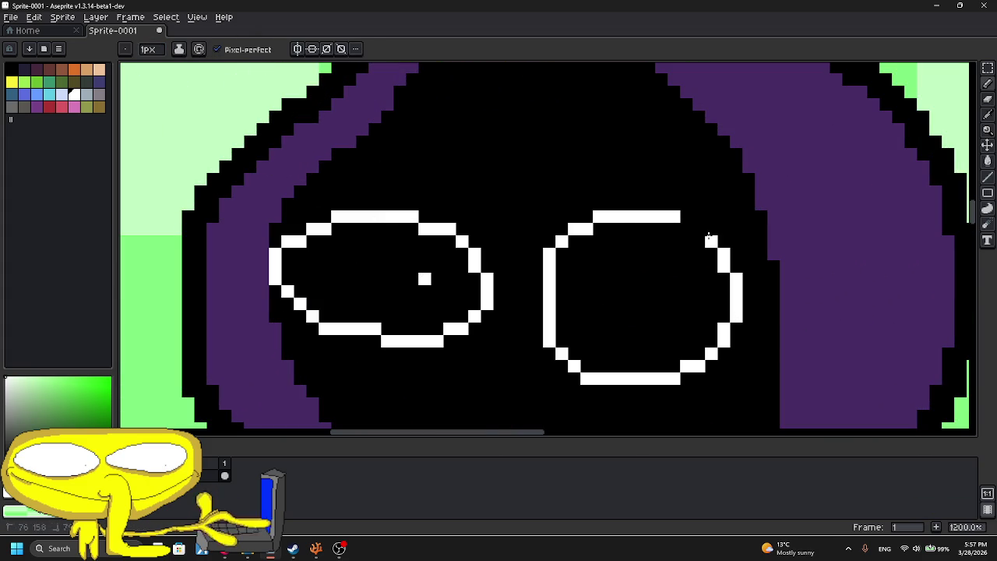
click(675, 315)
scroll(675, 316, down, 2)
drag(394, 243, 474, 320)
scroll(474, 319, down, 4)
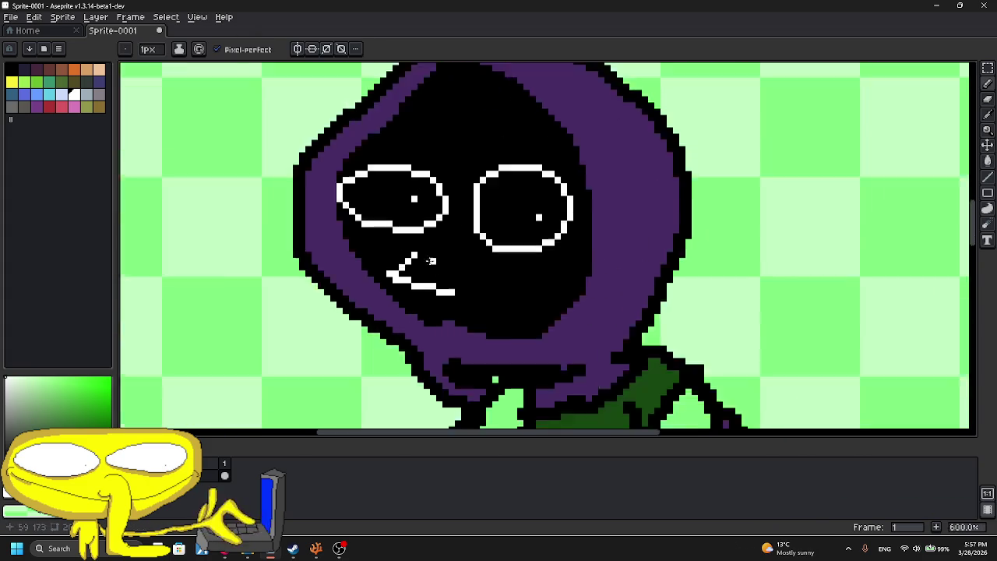
scroll(425, 178, down, 4)
scroll(425, 226, up, 3)
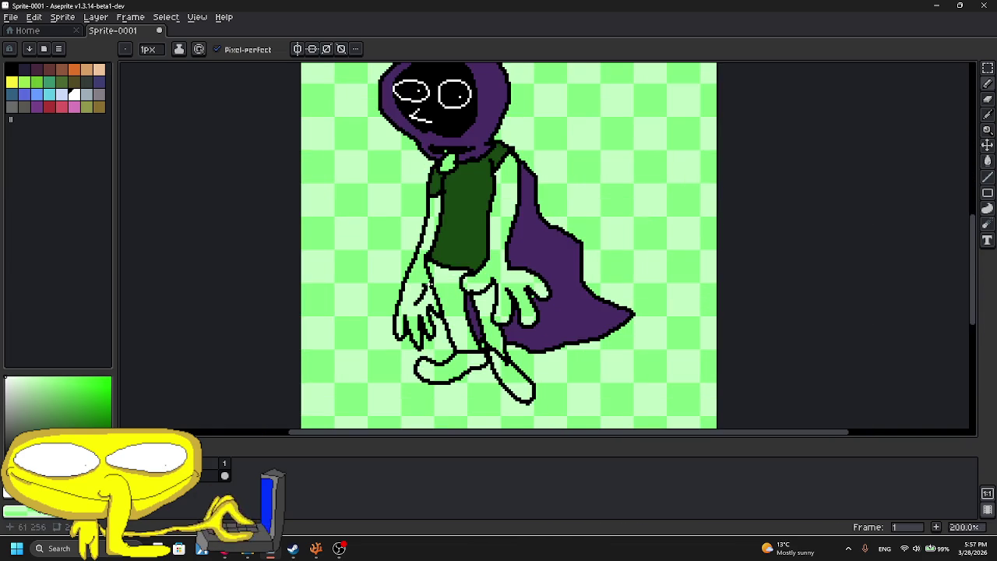
scroll(443, 327, up, 1)
- Paint Bucket both legs in dark navy
click(75, 498)
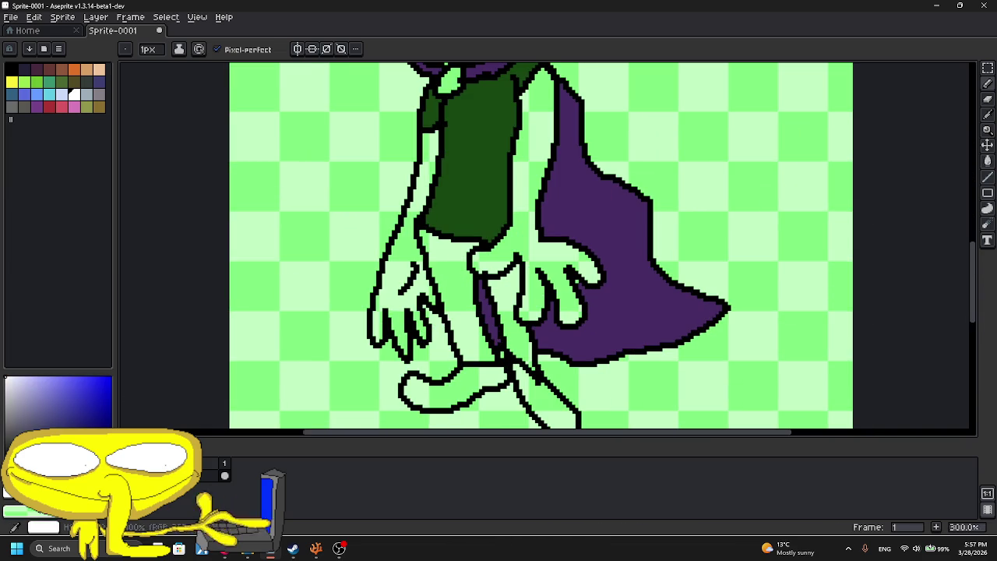
click(987, 161)
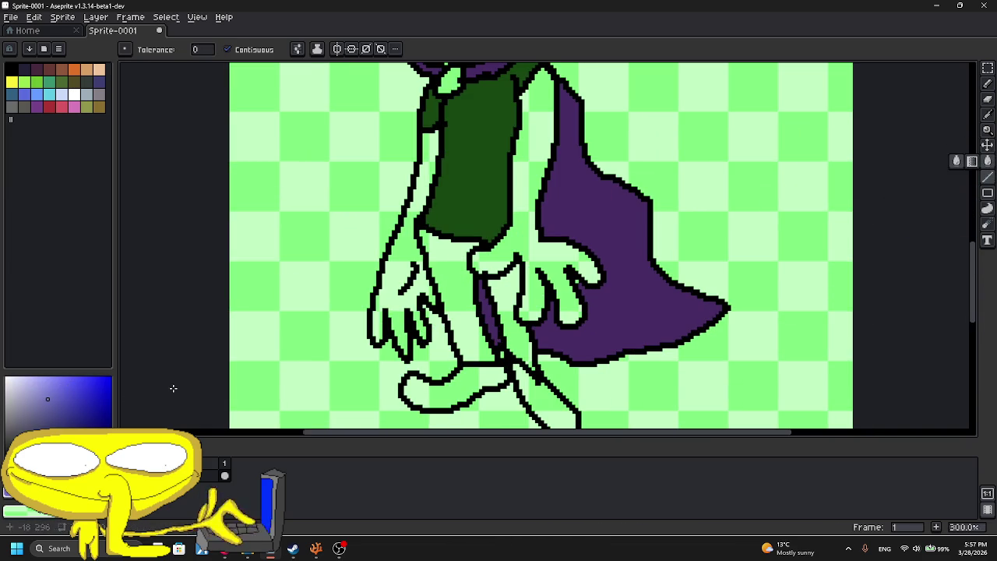
click(433, 280)
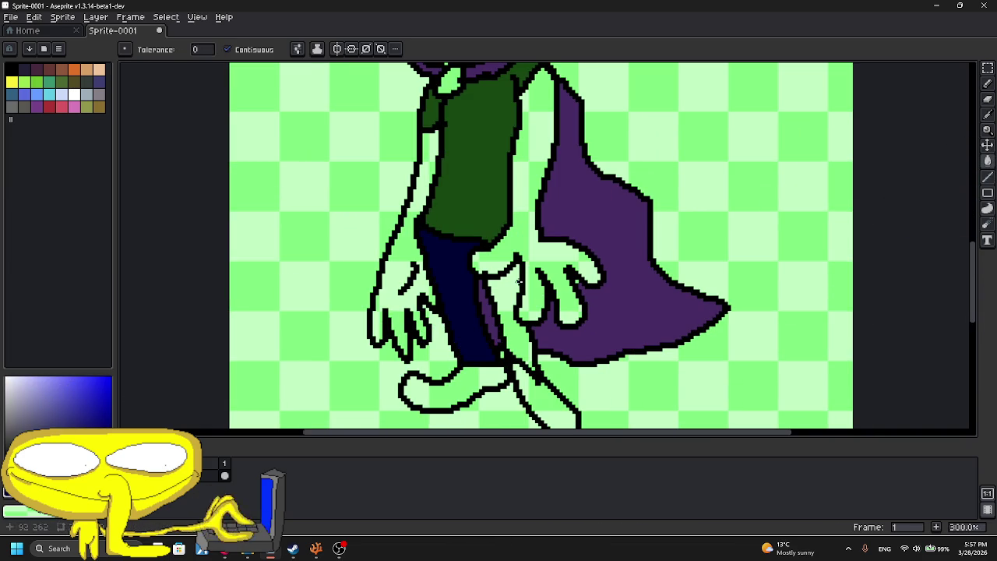
click(506, 284)
scroll(613, 205, down, 3)
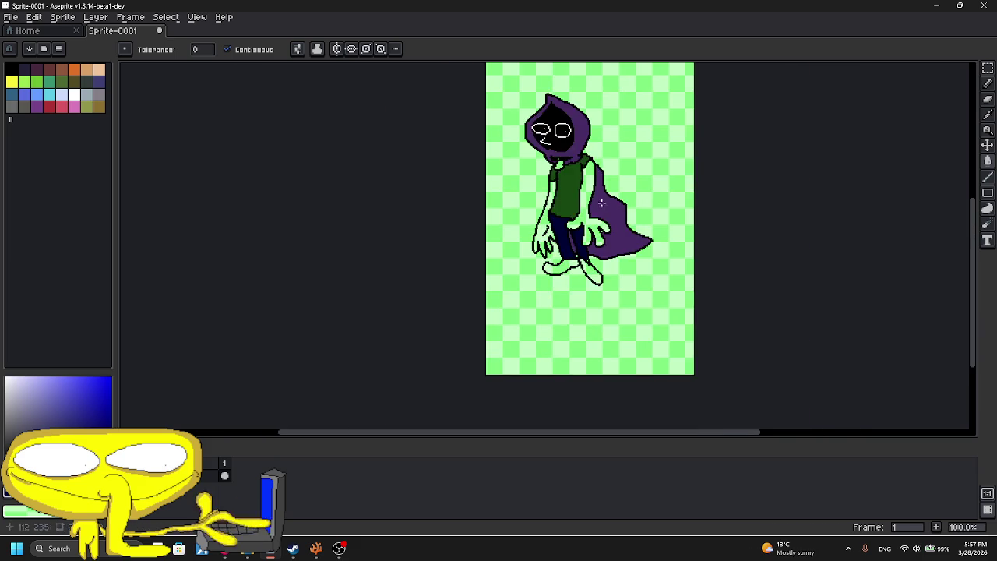
scroll(604, 205, up, 2)
click(88, 426)
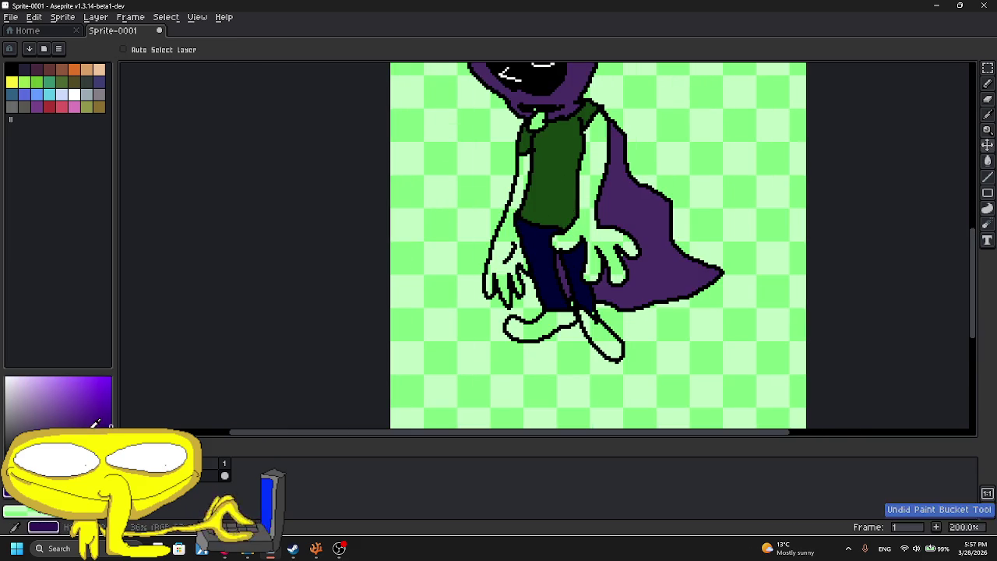
- Fill the cape with a darker purple and bring the torso into view
click(679, 233)
drag(641, 202, 581, 300)
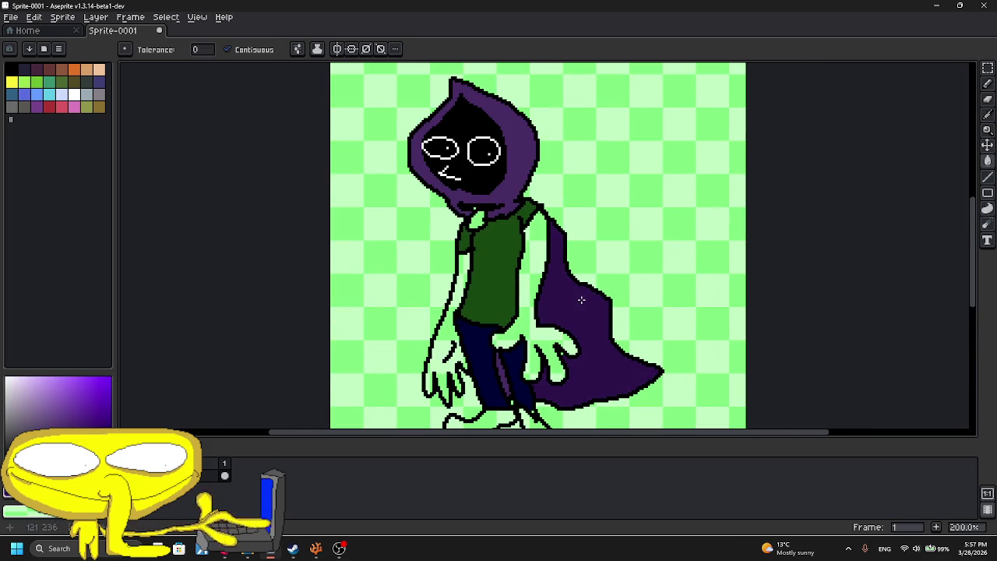
scroll(566, 268, down, 1)
scroll(571, 300, up, 3)
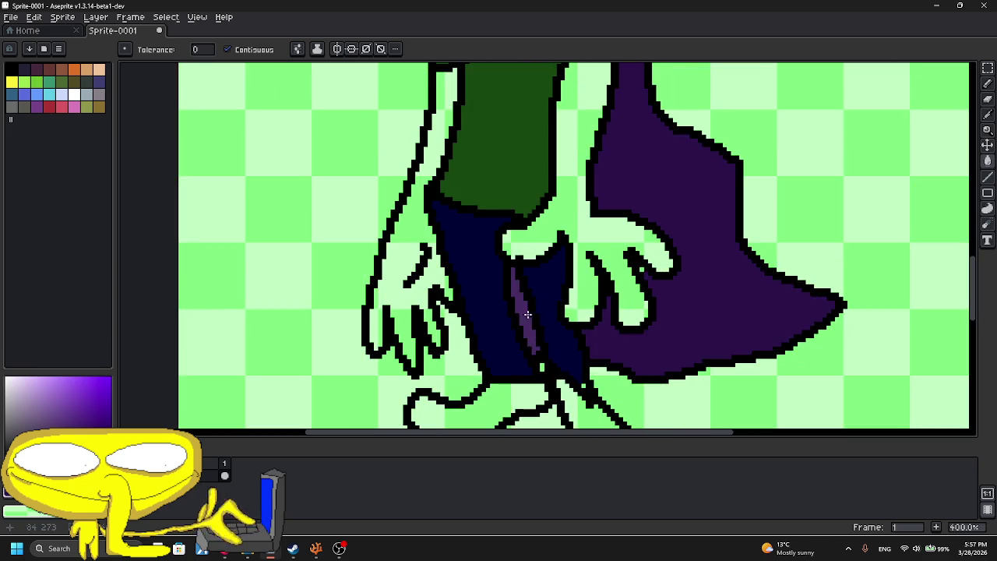
mouse_move(521, 289)
mouse_down()
mouse_move(467, 421)
mouse_move(418, 351)
mouse_up()
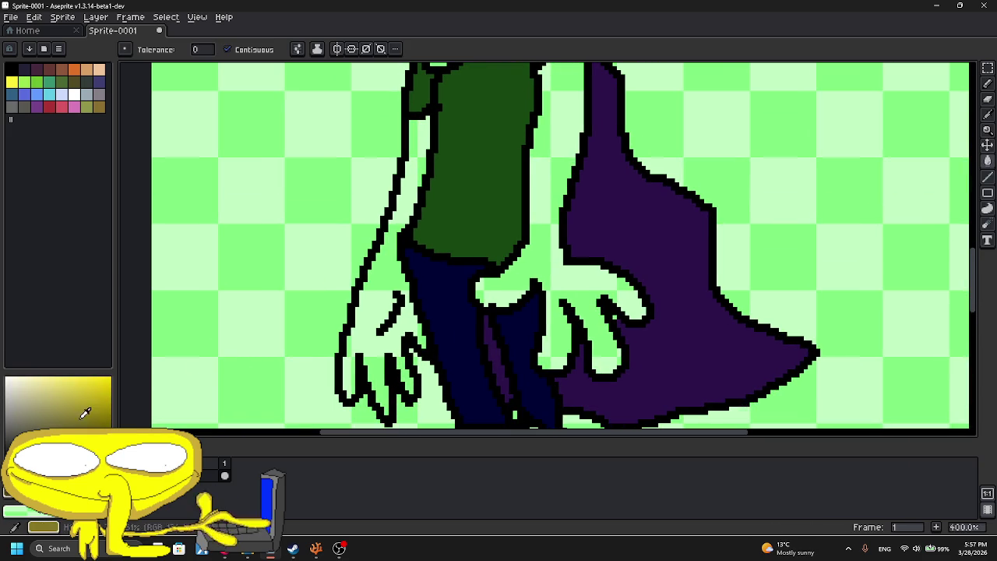
- Fill the left arm and right hand with cream skin colour
drag(23, 433, 14, 433)
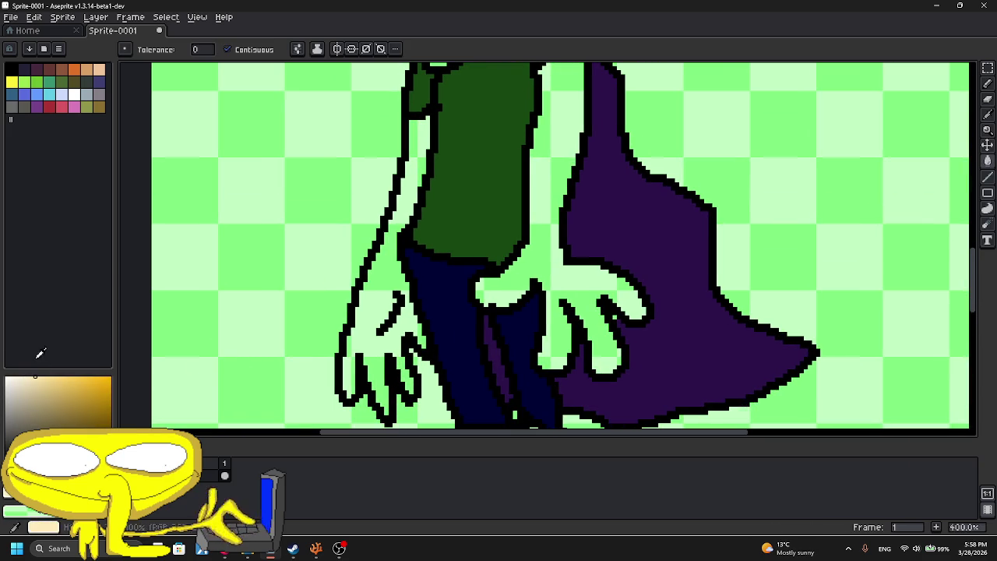
click(387, 226)
click(499, 277)
scroll(499, 277, down, 1)
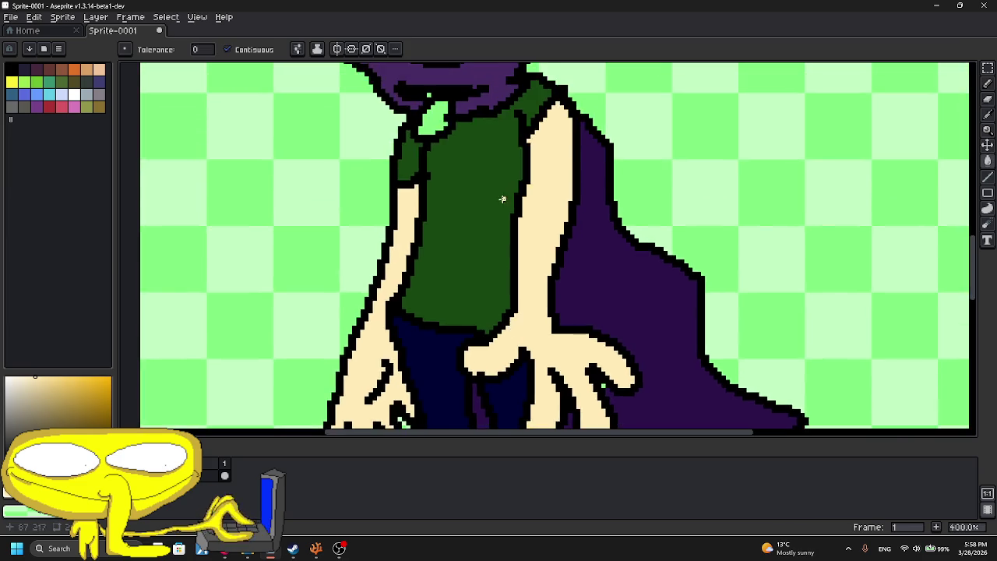
scroll(491, 234, down, 1)
scroll(477, 124, up, 1)
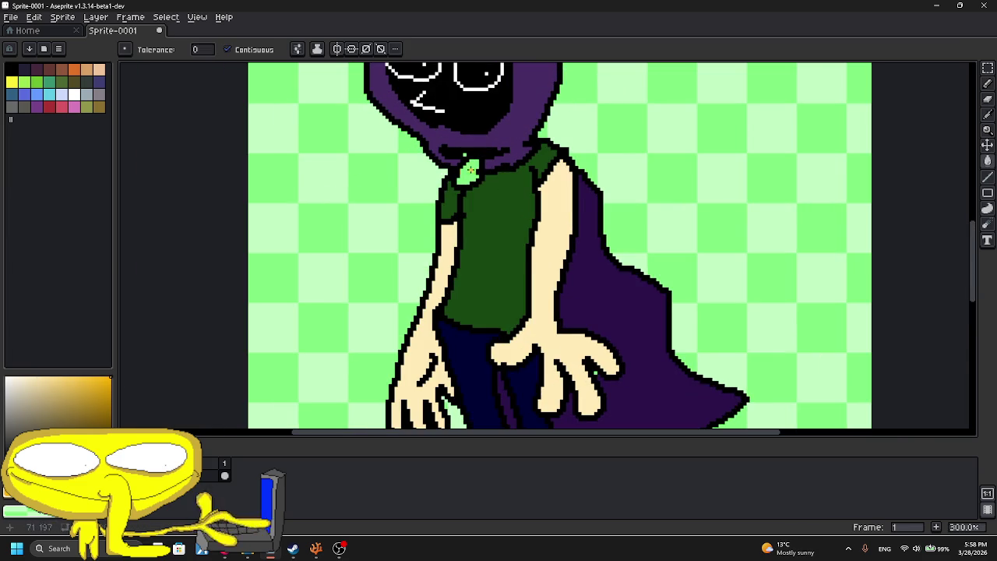
- Fill the neck pendant orange and both shoes brown
click(472, 168)
scroll(471, 168, down, 2)
scroll(470, 268, up, 4)
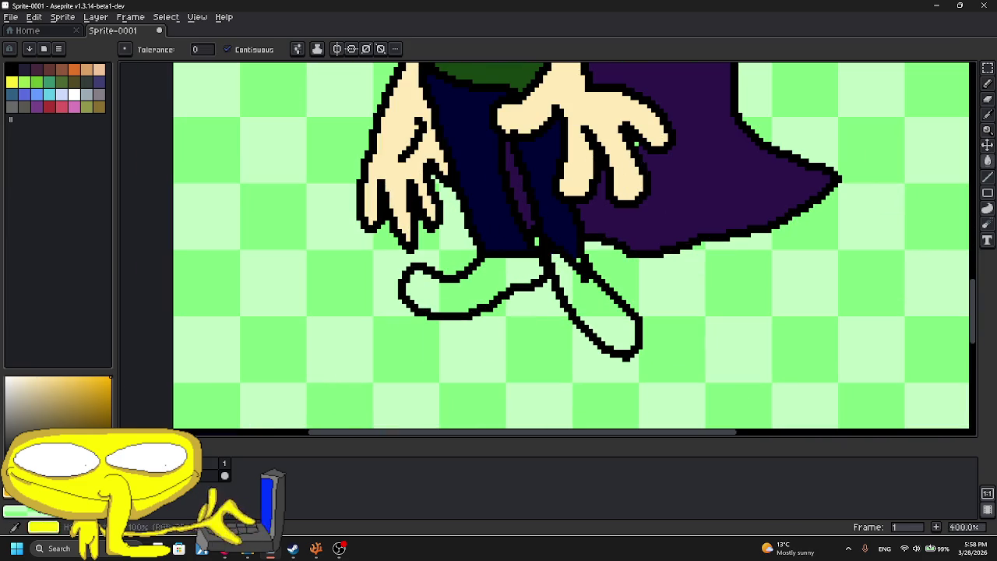
click(34, 424)
click(522, 274)
click(574, 283)
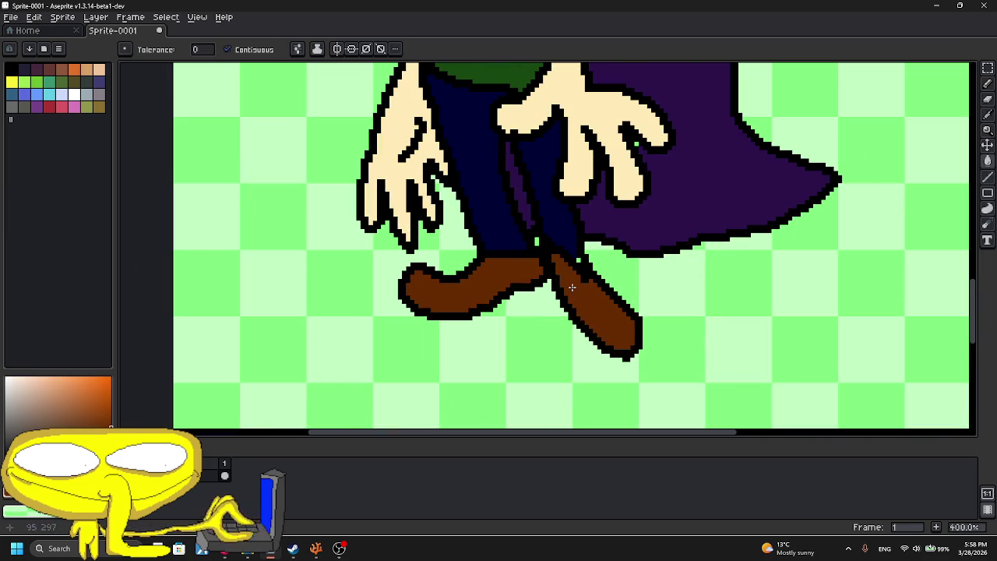
scroll(574, 276, down, 3)
scroll(569, 265, up, 1)
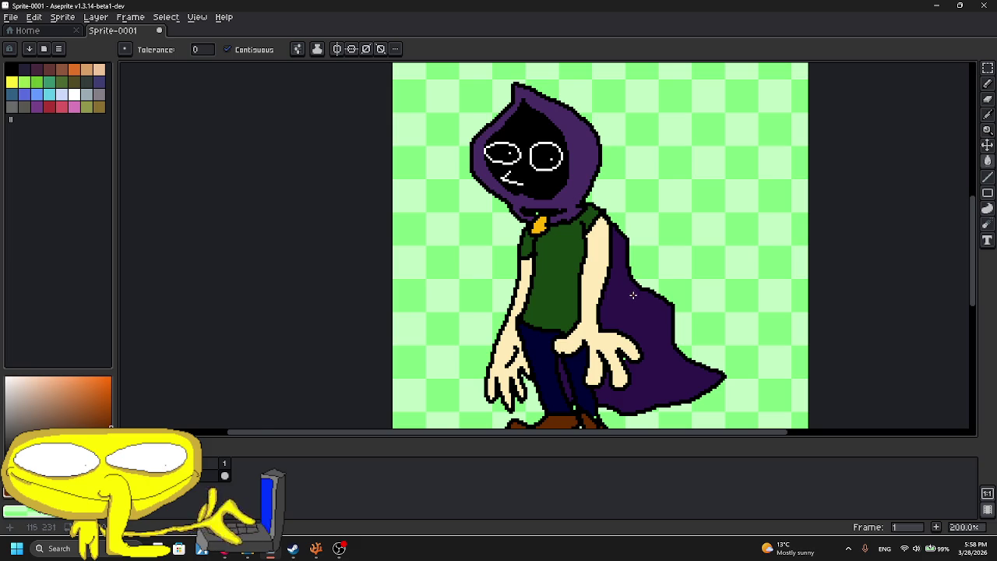
scroll(634, 293, down, 1)
scroll(632, 297, up, 3)
click(987, 82)
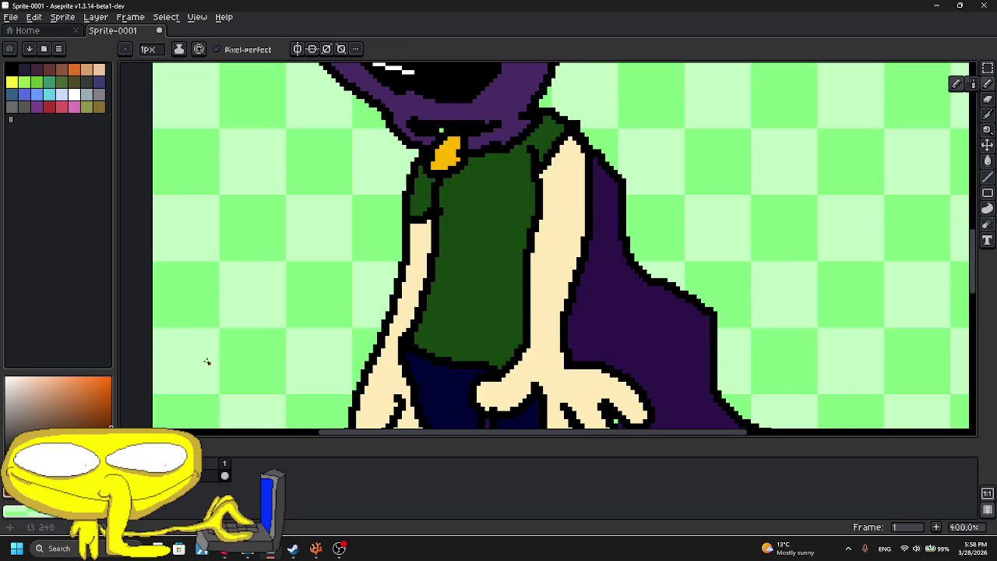
- Pick a dark purple and draw a shading line along the cape edge
alt+click(639, 327)
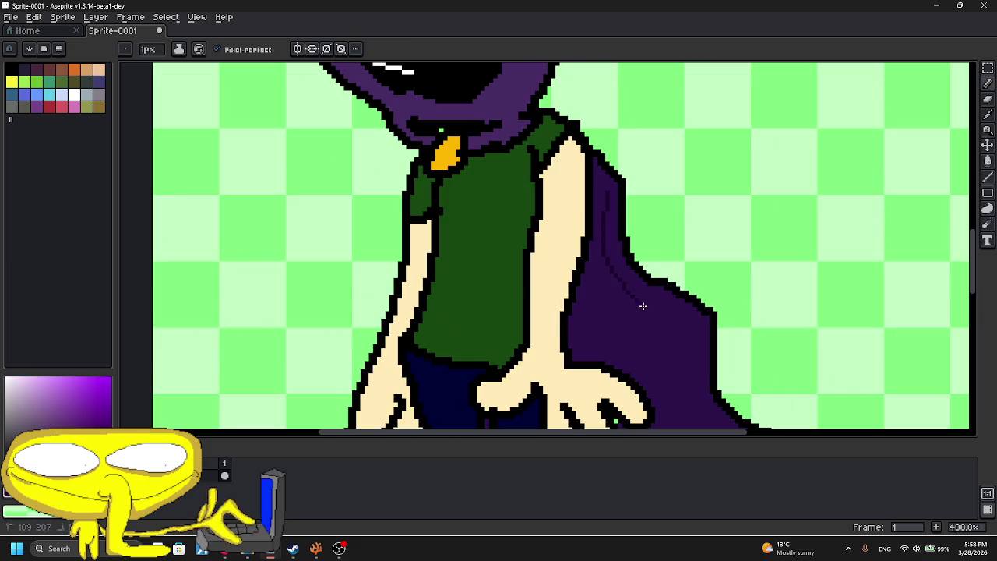
drag(637, 301, 547, 149)
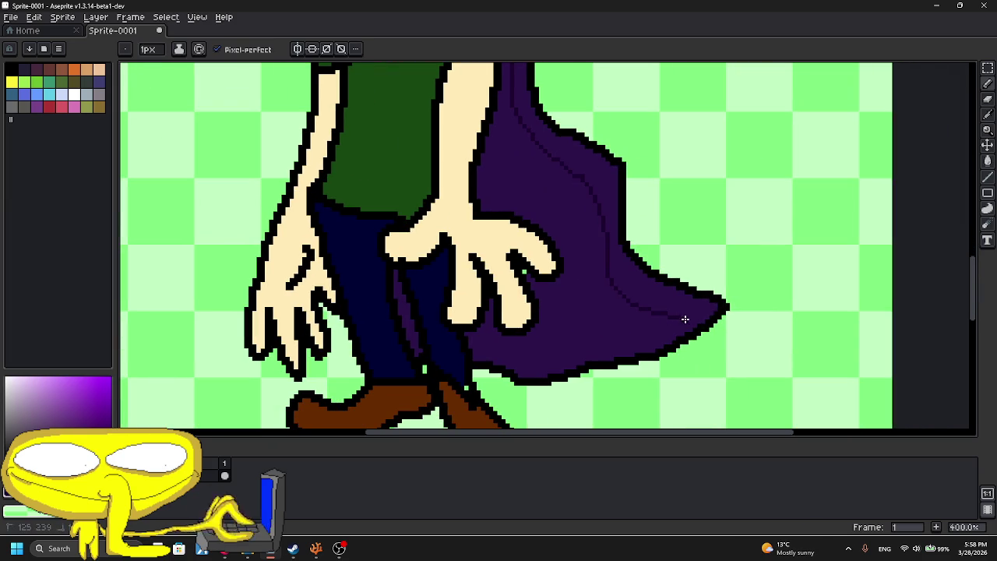
scroll(574, 329, up, 5)
scroll(538, 194, up, 3)
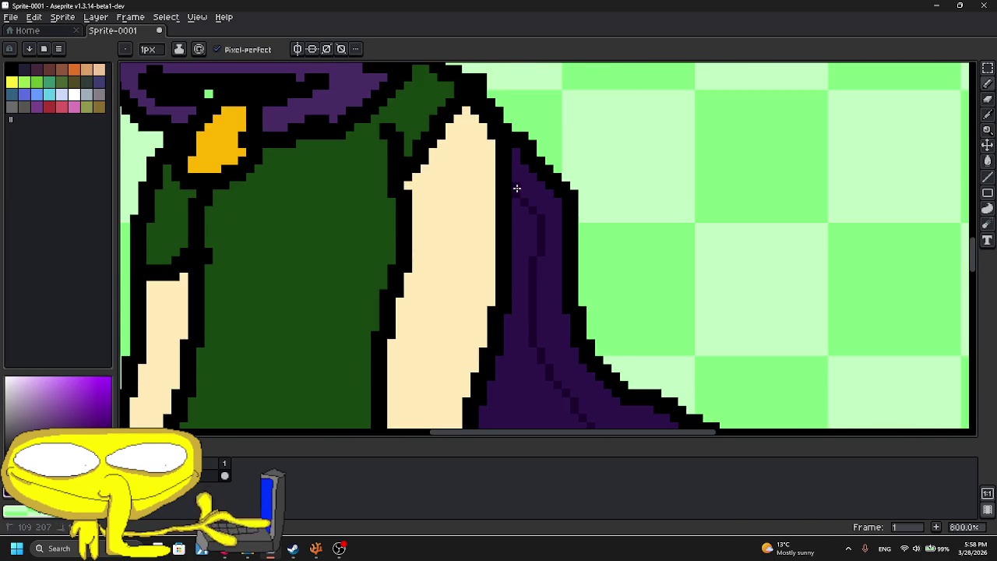
click(988, 208)
click(985, 145)
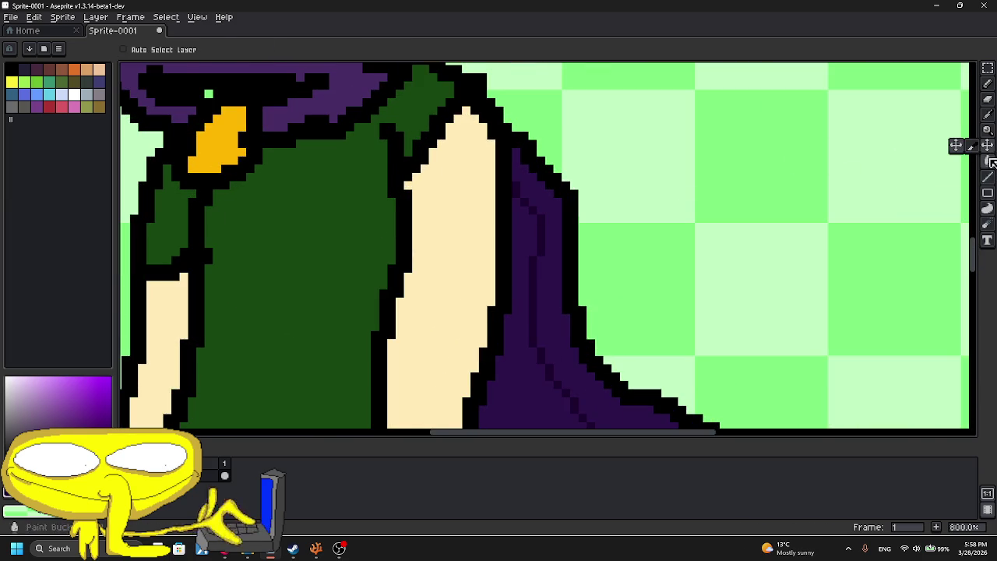
click(988, 162)
scroll(538, 267, down, 5)
scroll(462, 373, up, 4)
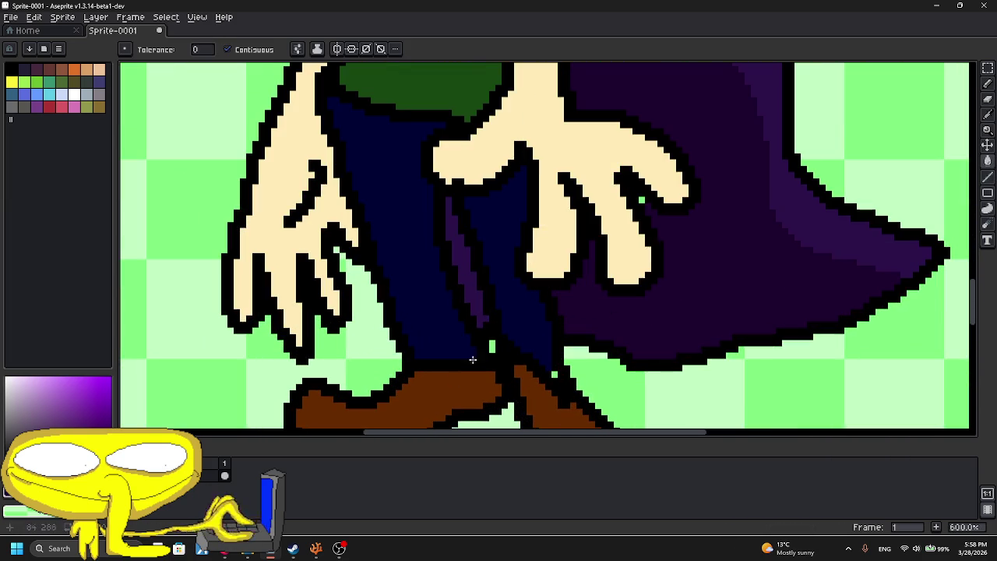
scroll(450, 330, down, 5)
scroll(456, 285, up, 1)
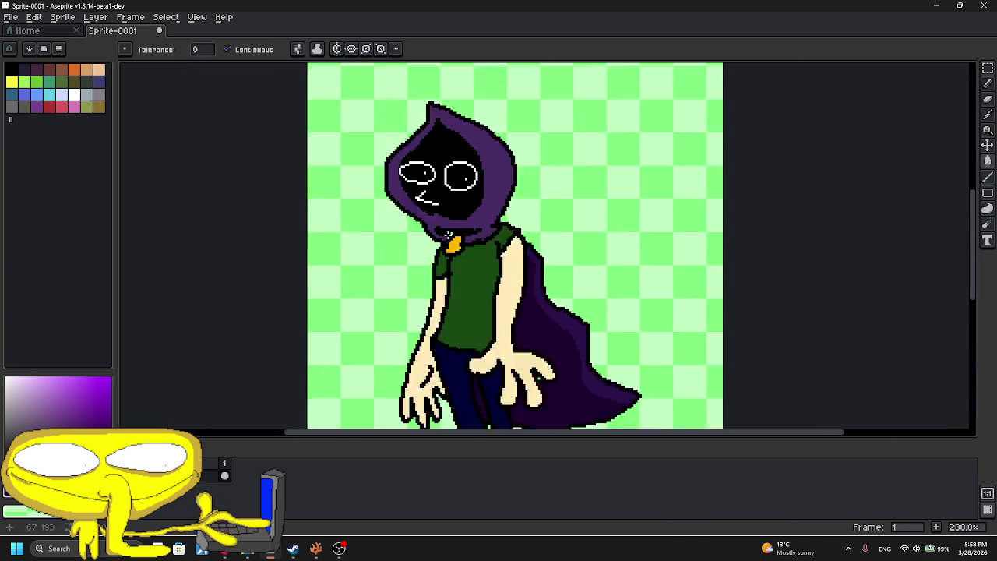
scroll(449, 234, up, 1)
drag(528, 185, 550, 278)
- Select the purple hood with the Magic Wand (select by colour)
click(987, 68)
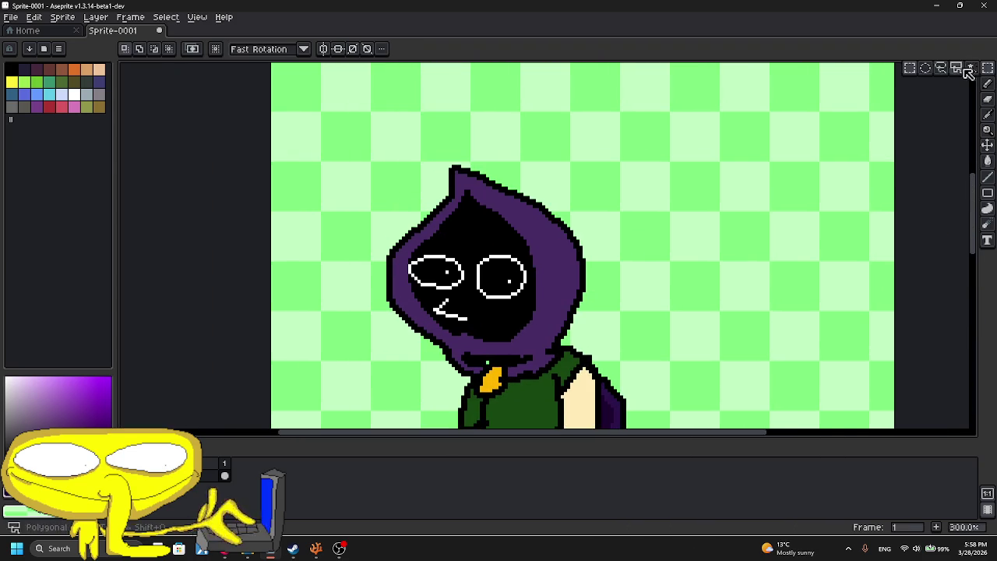
scroll(898, 94, down, 4)
click(972, 68)
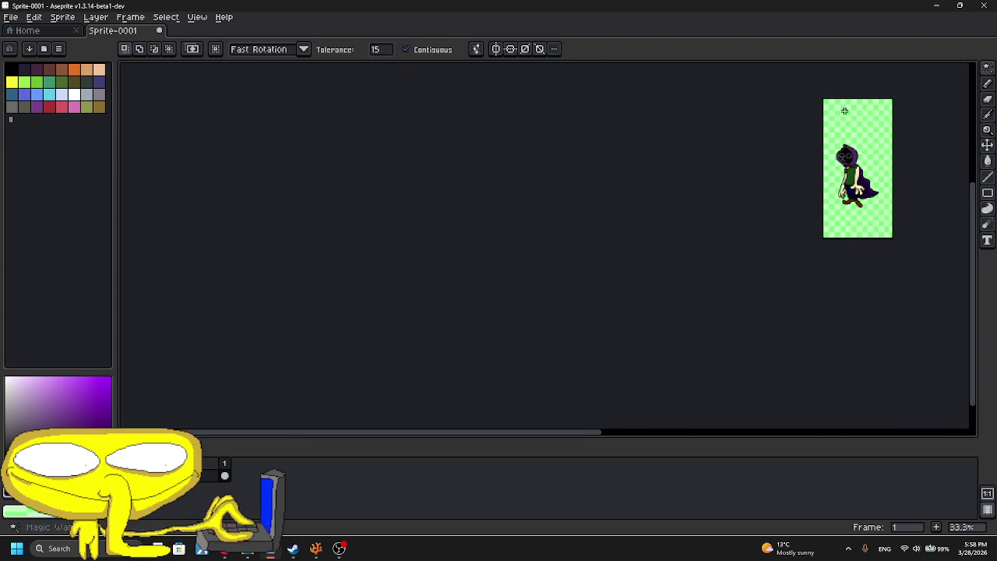
scroll(872, 101, up, 2)
scroll(919, 101, up, 2)
click(754, 132)
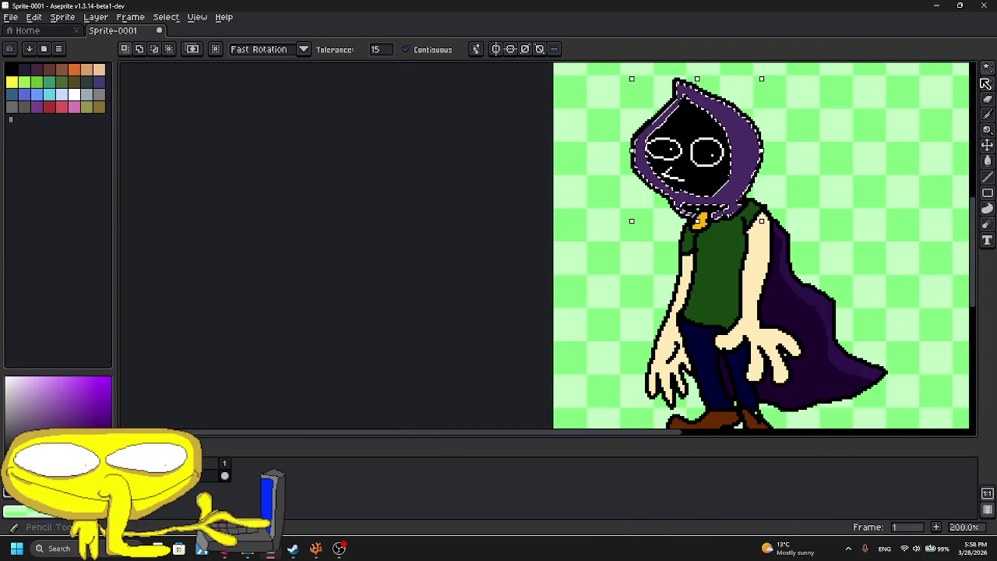
key(i)
scroll(814, 199, up, 1)
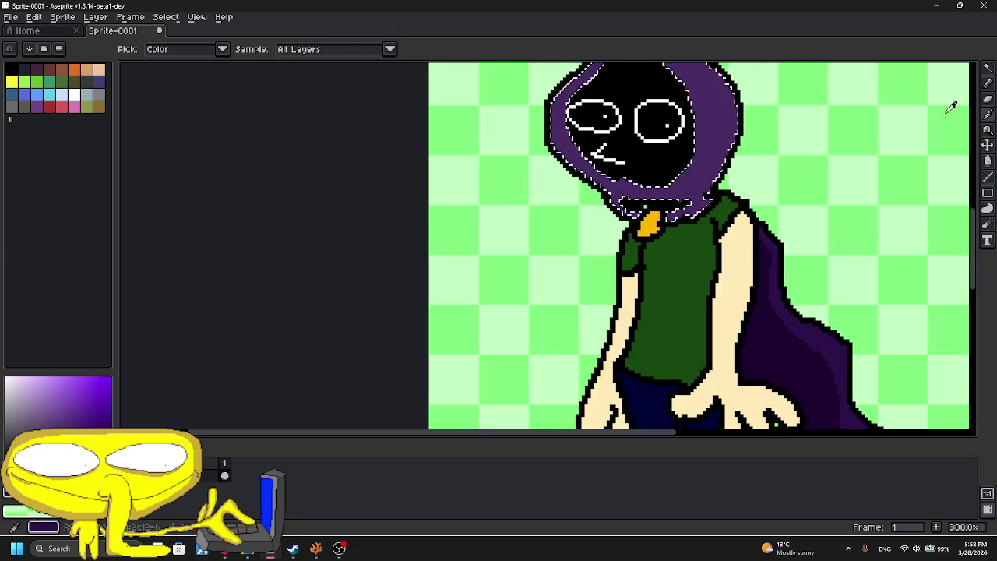
key(b)
scroll(664, 220, up, 1)
- Outline and fill the hood's right side with darker purple
mouse_move(663, 221)
mouse_down()
mouse_move(677, 338)
mouse_move(675, 202)
mouse_up()
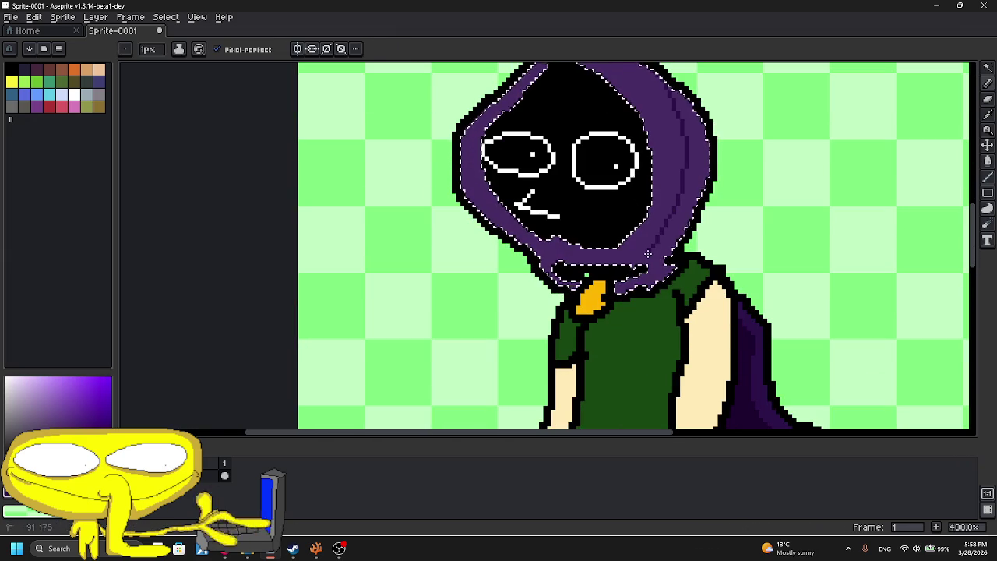
click(987, 160)
click(700, 165)
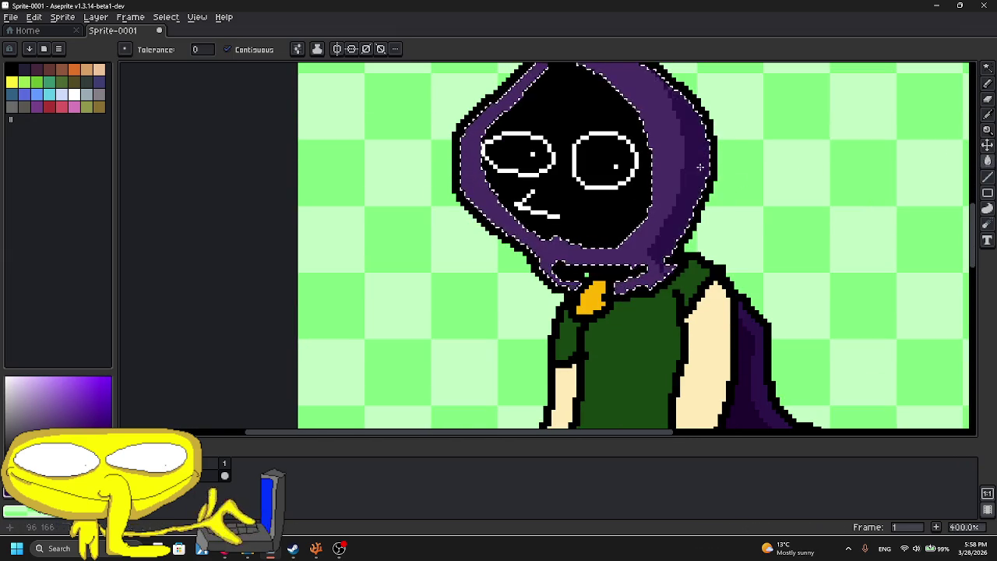
scroll(700, 165, up, 1)
scroll(623, 212, up, 1)
scroll(624, 212, up, 1)
scroll(623, 212, up, 2)
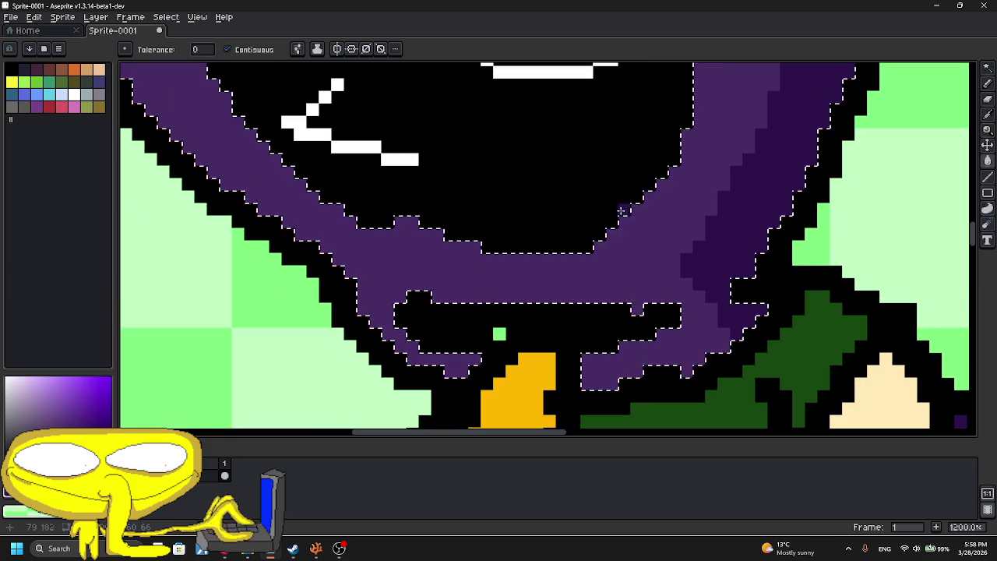
- Shade the hood's lower rim with dark purple pixels and clear the selection
click(987, 83)
mouse_move(678, 321)
mouse_down()
mouse_move(596, 381)
mouse_move(662, 334)
mouse_up()
mouse_move(383, 331)
mouse_down()
mouse_move(413, 343)
mouse_move(420, 360)
mouse_move(470, 365)
mouse_move(413, 343)
mouse_move(405, 319)
mouse_up()
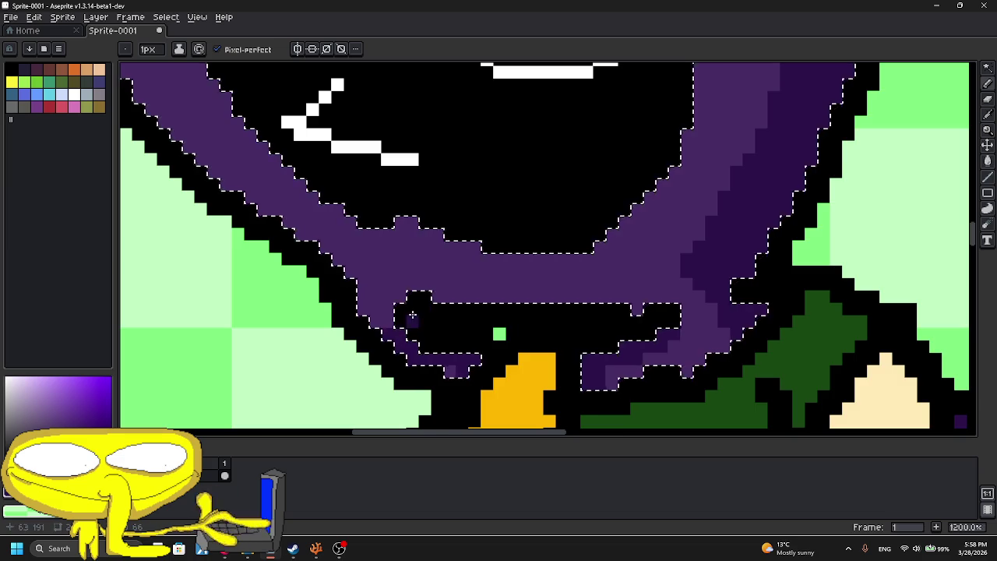
scroll(405, 323, down, 4)
key(ctrl+d)
scroll(452, 251, down, 2)
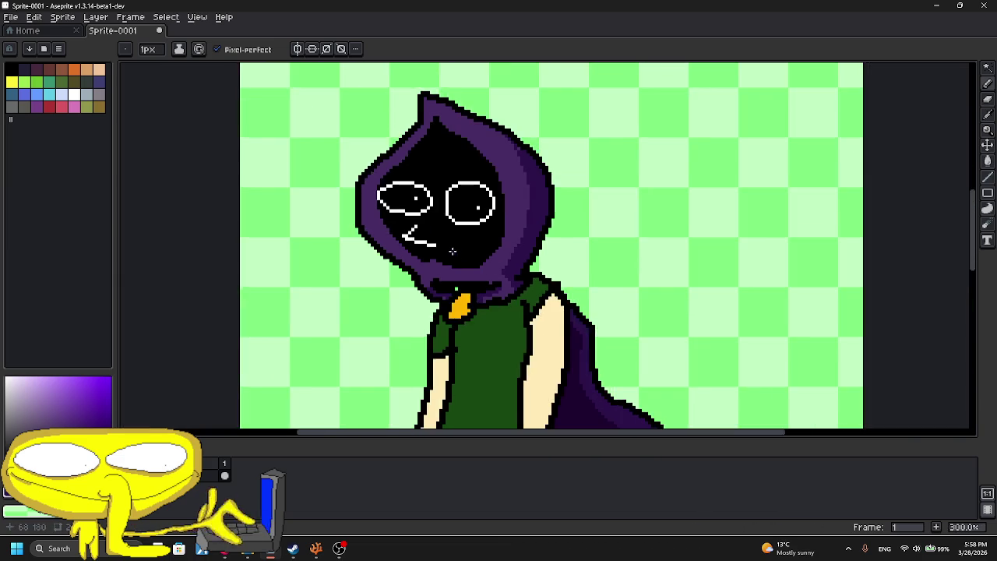
scroll(451, 251, down, 1)
scroll(452, 251, up, 2)
key(w)
click(488, 286)
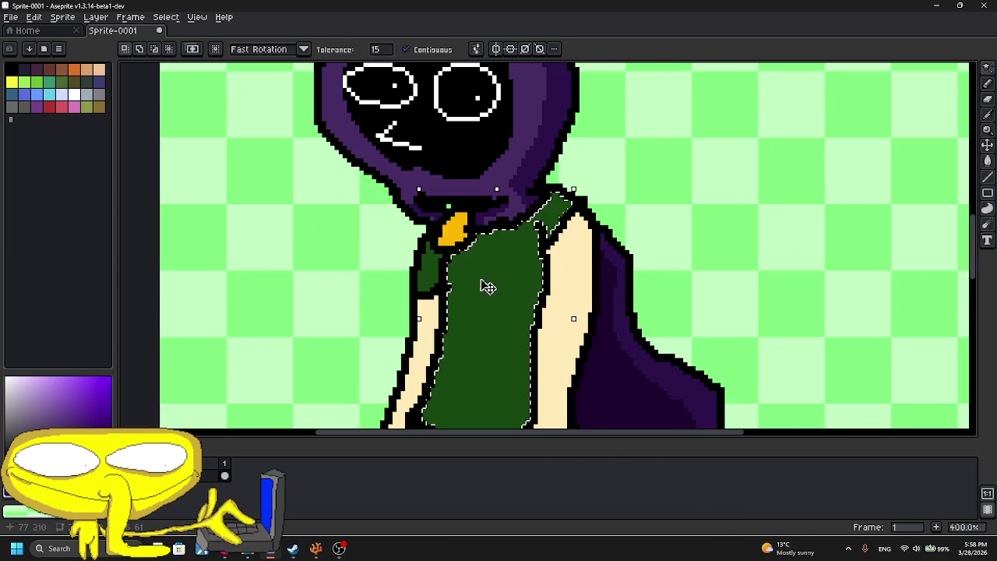
- Sample the shirt's dark green and pencil a shading column down the shirt
click(987, 113)
click(499, 288)
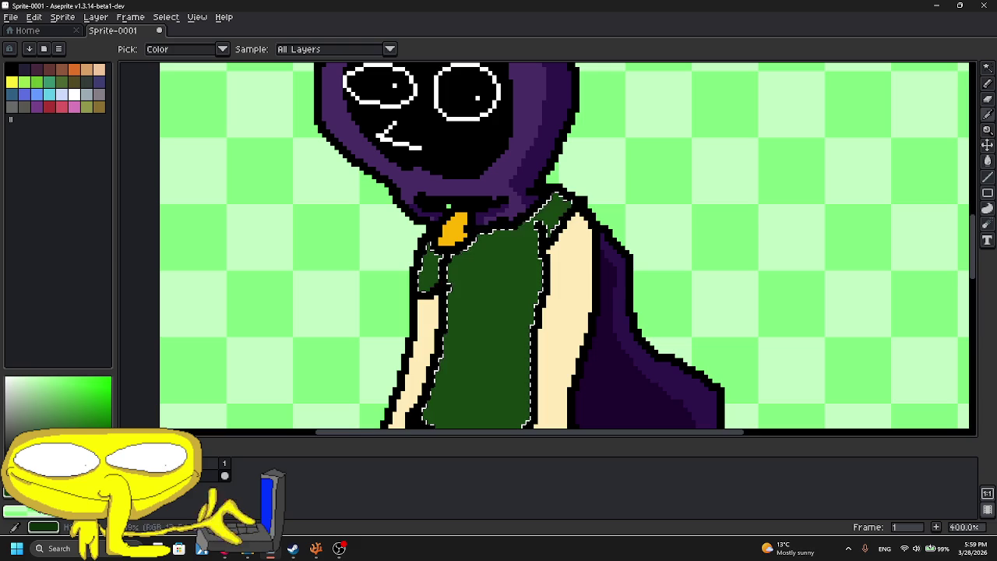
click(986, 84)
scroll(633, 233, up, 4)
scroll(545, 249, up, 4)
drag(516, 296, 517, 405)
scroll(580, 261, down, 3)
scroll(581, 261, up, 1)
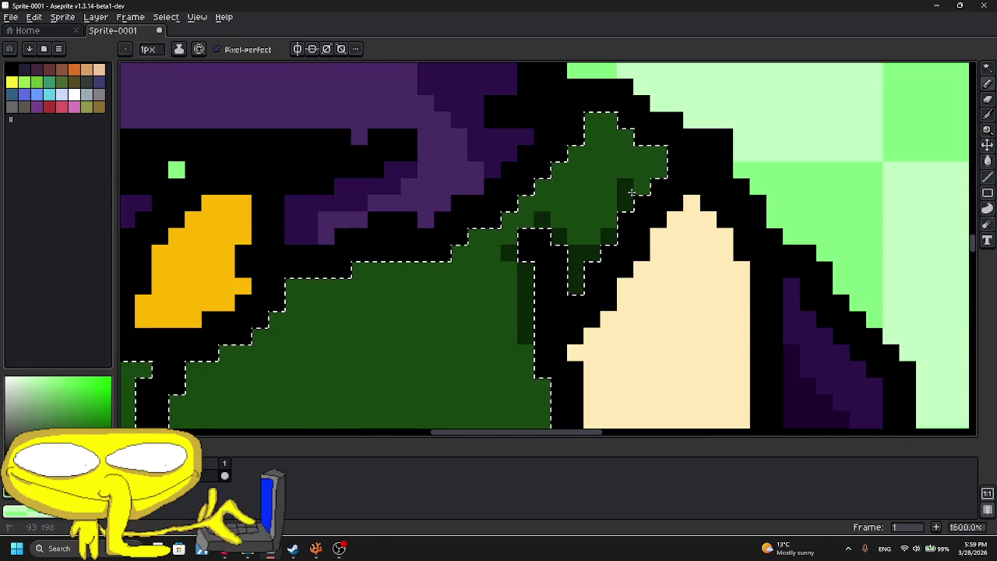
scroll(576, 241, down, 4)
- Draw a shoulder-to-hem green line and fill the shirt strips darker green
key(space)
mouse_move(571, 223)
mouse_down()
mouse_move(590, 90)
mouse_move(537, 354)
mouse_move(461, 341)
mouse_up()
click(984, 209)
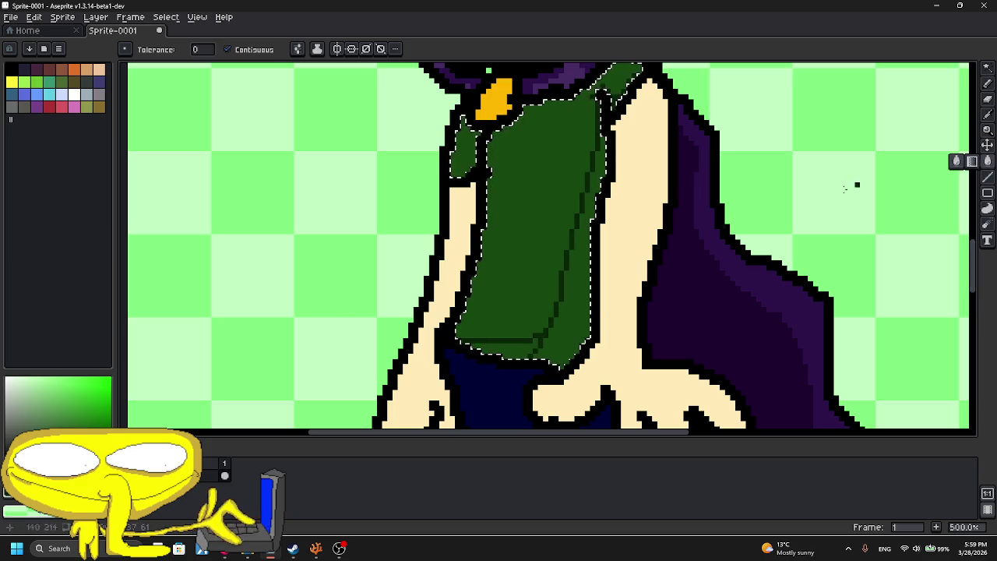
click(577, 234)
scroll(504, 312, down, 4)
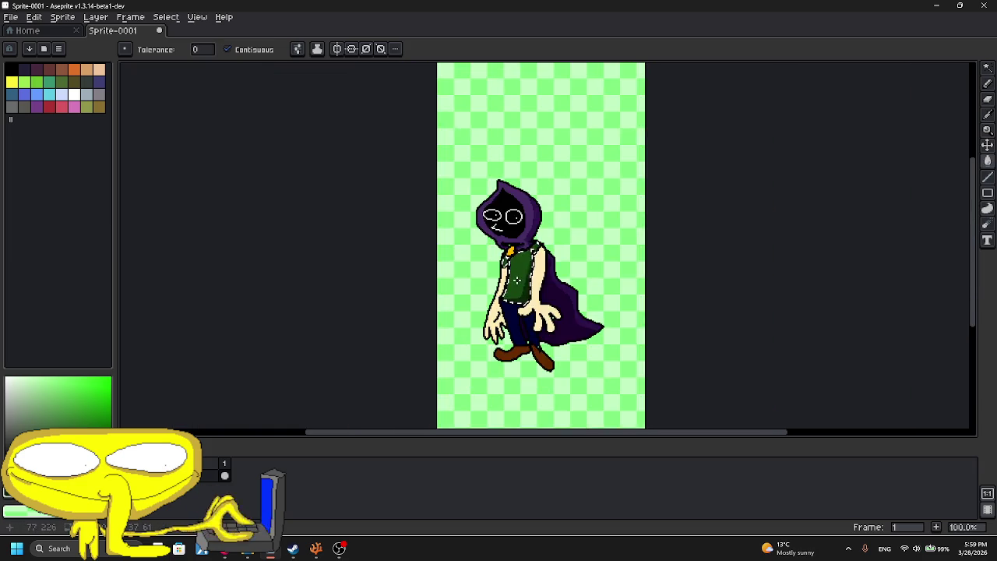
scroll(545, 234, up, 4)
scroll(779, 234, up, 2)
click(589, 263)
scroll(589, 263, down, 2)
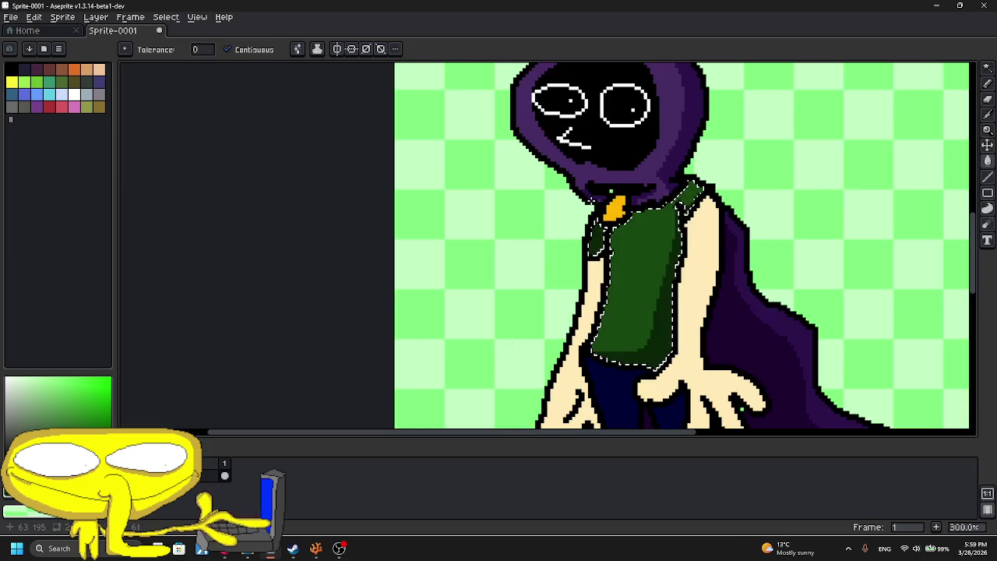
scroll(600, 226, down, 2)
scroll(604, 220, up, 2)
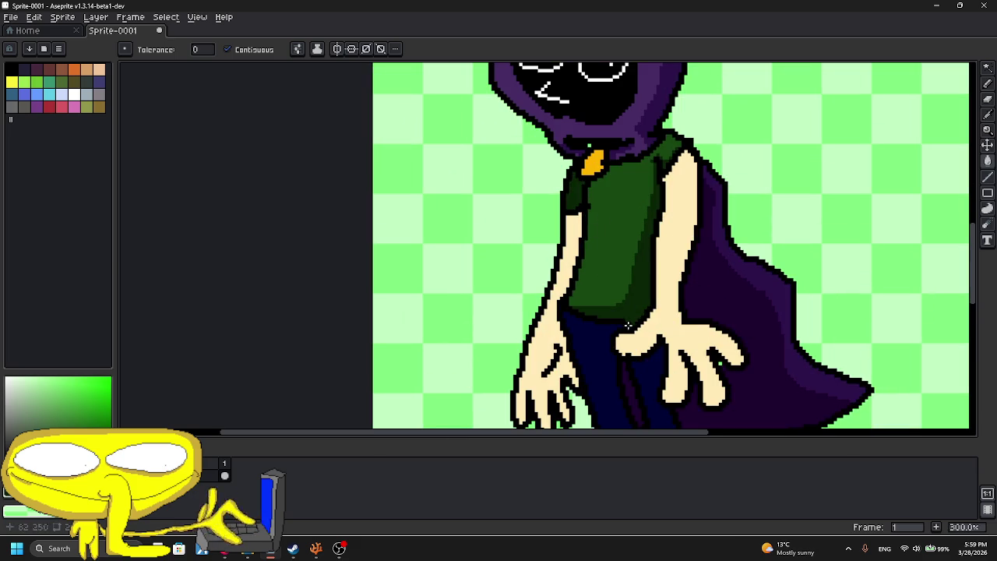
click(987, 115)
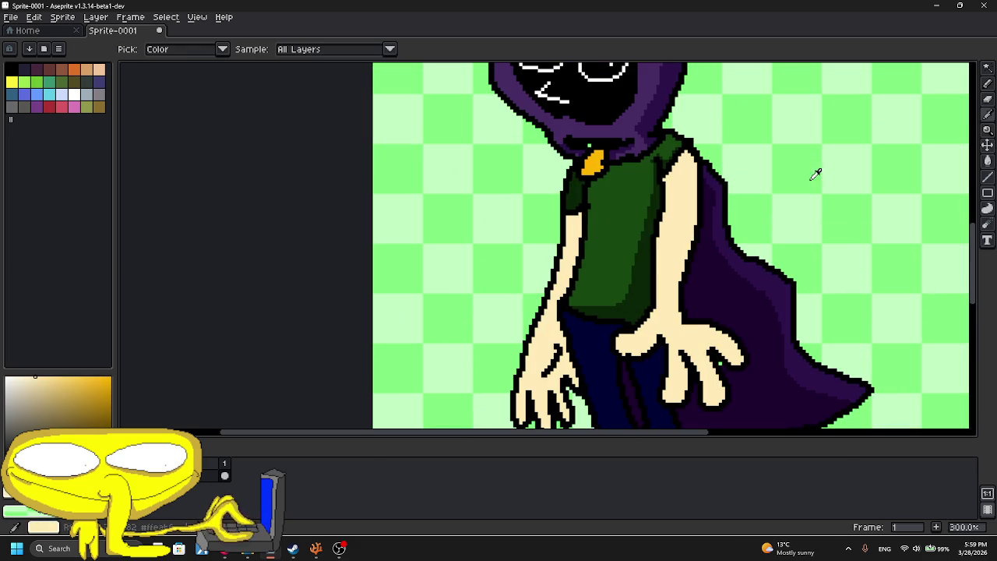
- Select the pale hand area and paint tan shading along the hand's lower edge
click(988, 84)
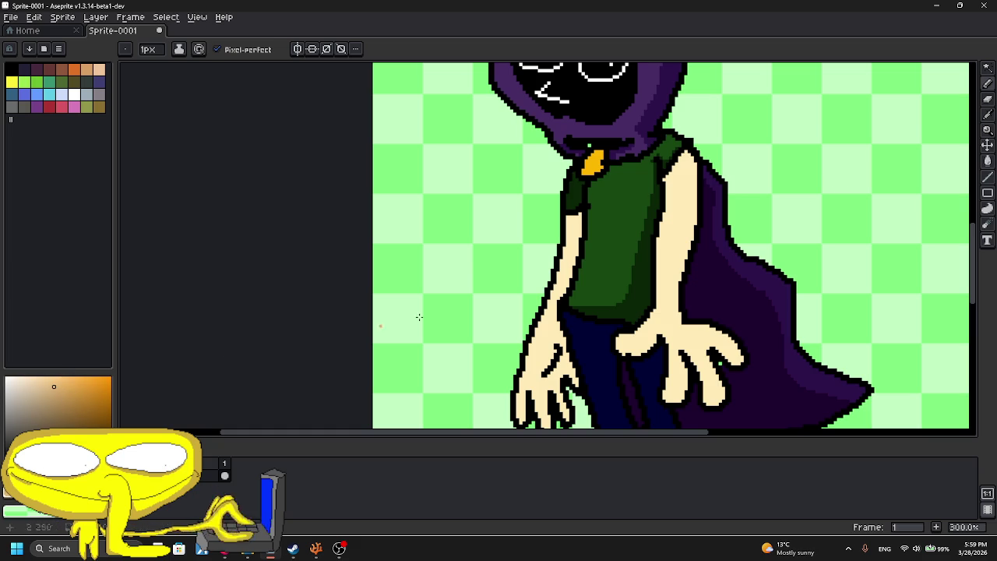
click(987, 68)
click(689, 203)
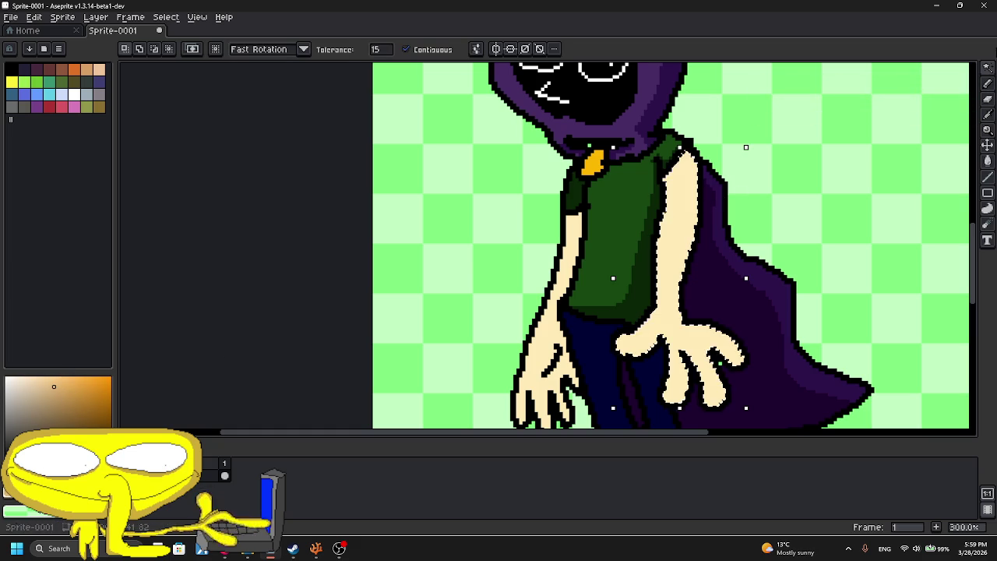
click(988, 84)
scroll(714, 187, up, 2)
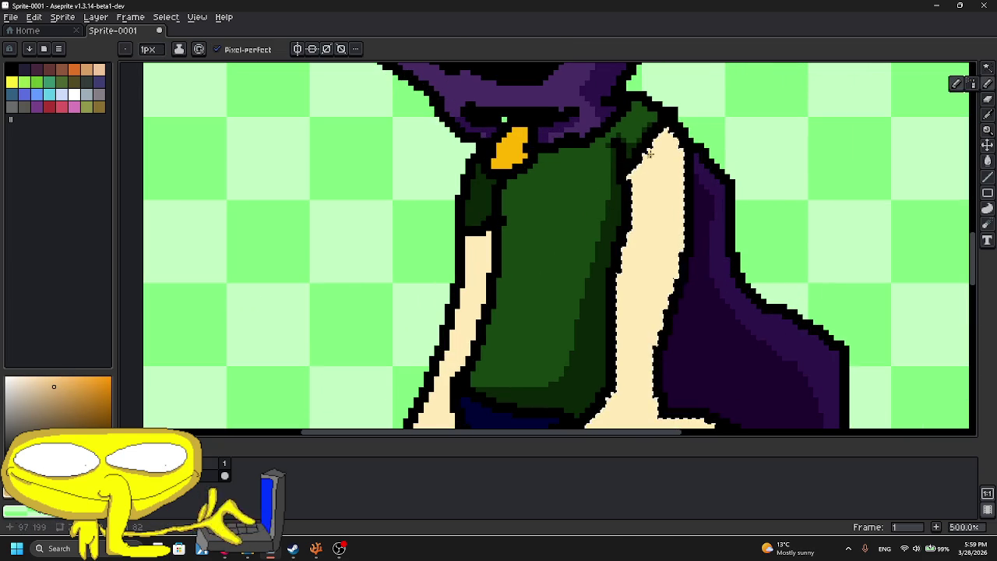
scroll(636, 272, up, 5)
mouse_move(602, 278)
mouse_down()
mouse_move(594, 312)
mouse_move(483, 373)
mouse_move(403, 327)
mouse_move(489, 370)
mouse_up()
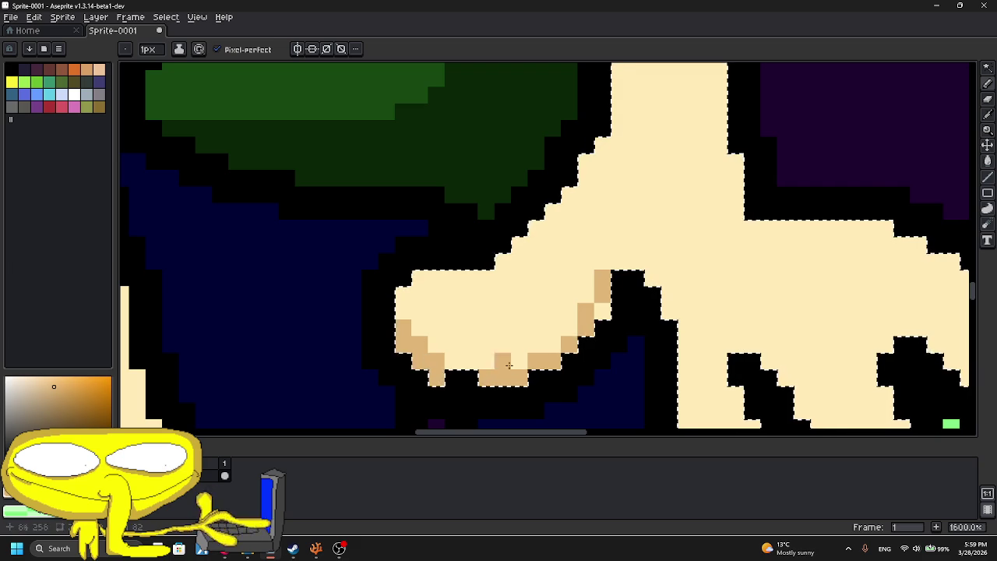
- Shade the hand's left and bottom edges tan, adding a single tan pixel
scroll(489, 369, down, 3)
scroll(592, 312, up, 2)
scroll(614, 281, up, 1)
mouse_move(614, 281)
mouse_down()
mouse_move(533, 141)
mouse_move(516, 309)
mouse_up()
drag(575, 404, 609, 382)
mouse_move(600, 349)
mouse_down()
mouse_move(569, 405)
mouse_move(499, 350)
mouse_up()
click(649, 304)
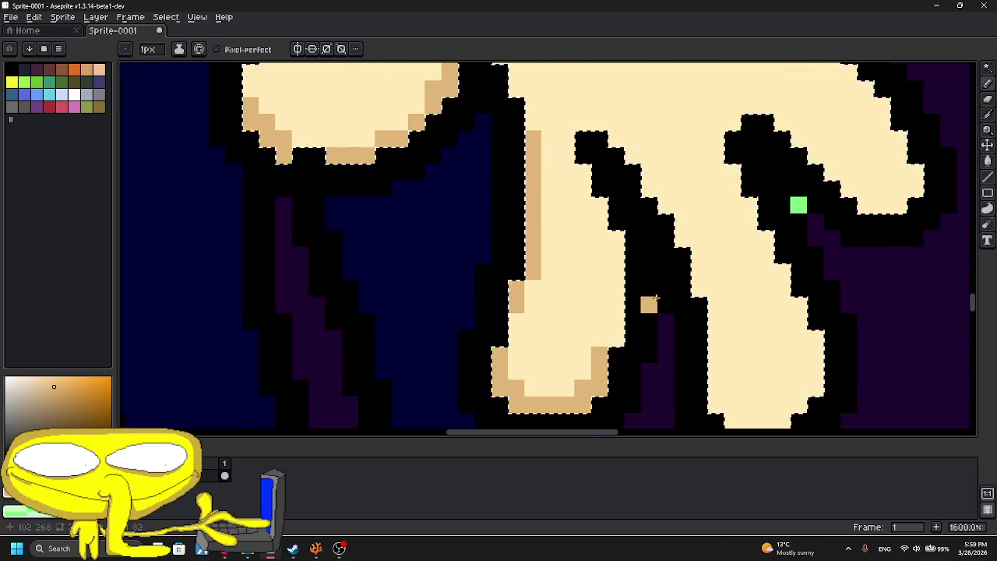
- Shade the fingers' edges tan and fill the fingertip interior with tan
scroll(655, 300, down, 3)
scroll(654, 300, up, 3)
mouse_move(675, 282)
mouse_down()
mouse_move(760, 347)
mouse_move(695, 389)
mouse_up()
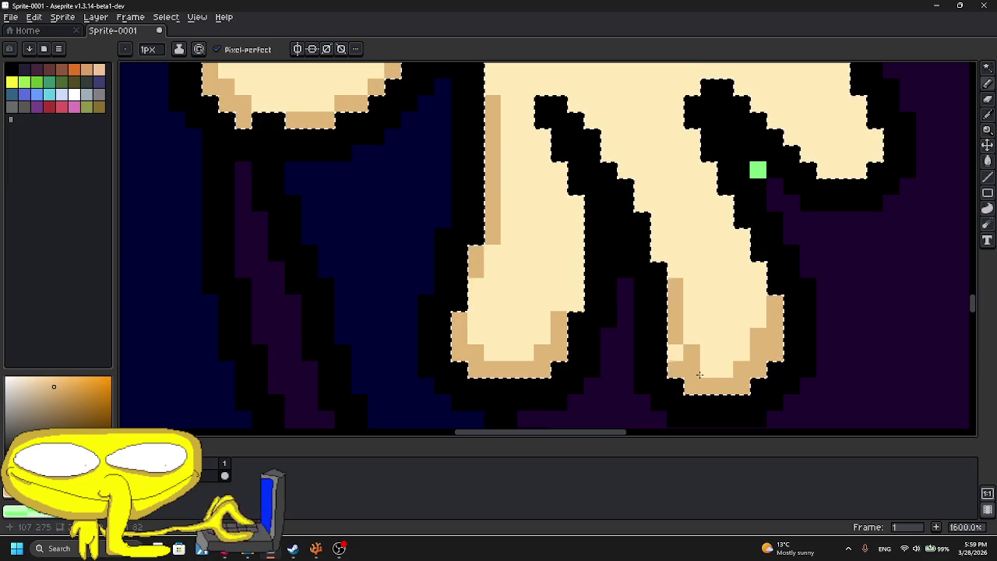
scroll(733, 327, up, 3)
drag(701, 257, 776, 234)
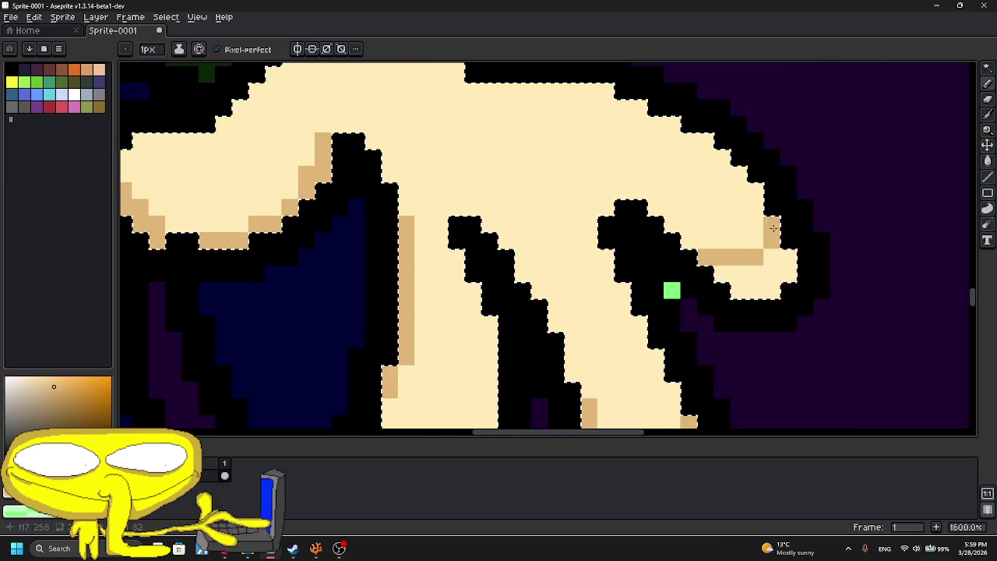
click(988, 162)
click(732, 287)
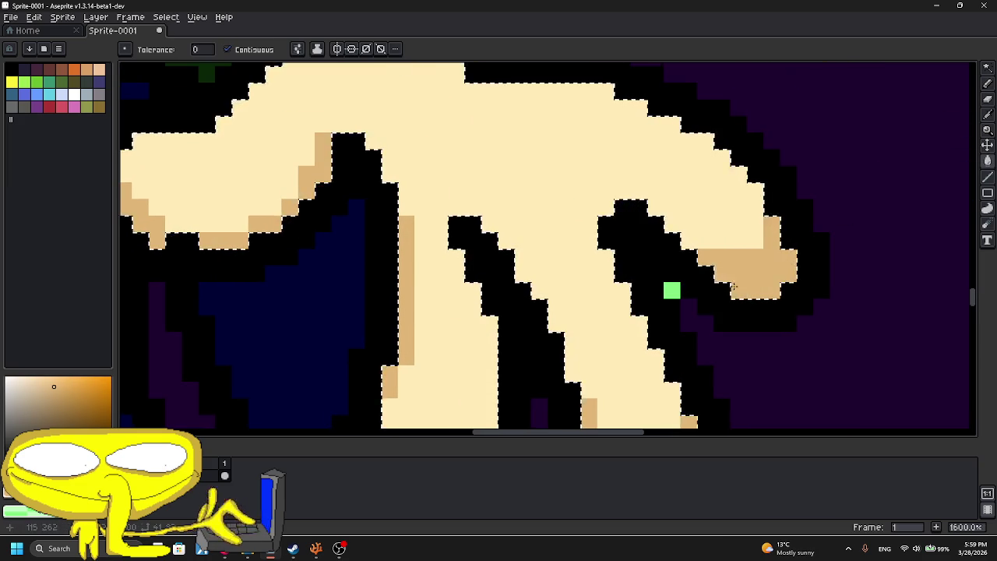
- Pan and zoom so the whole character is centred in view
scroll(733, 286, down, 5)
scroll(620, 129, up, 1)
scroll(620, 129, up, 1)
key(h)
drag(620, 129, 577, 187)
click(994, 74)
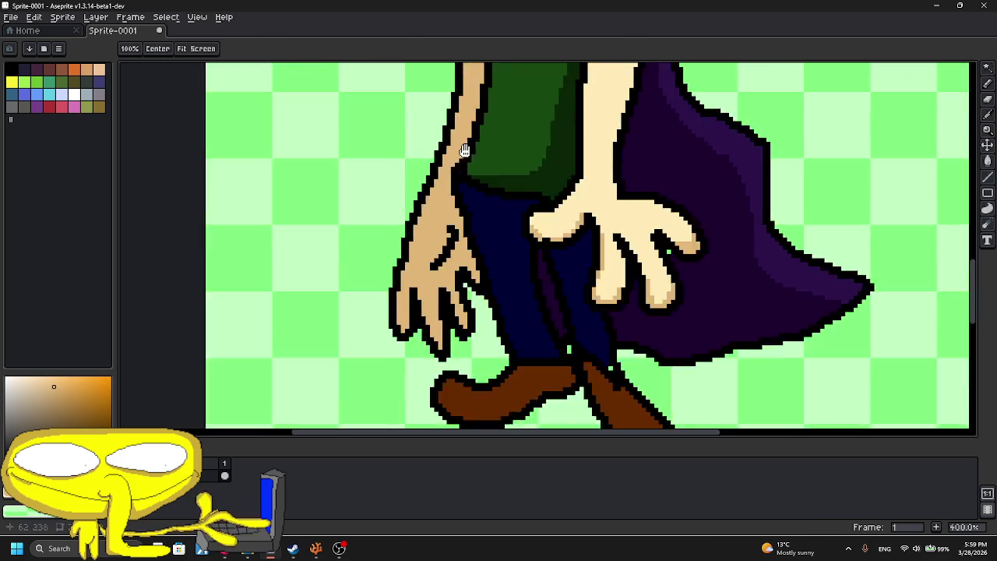
scroll(530, 241, down, 2)
scroll(465, 225, up, 1)
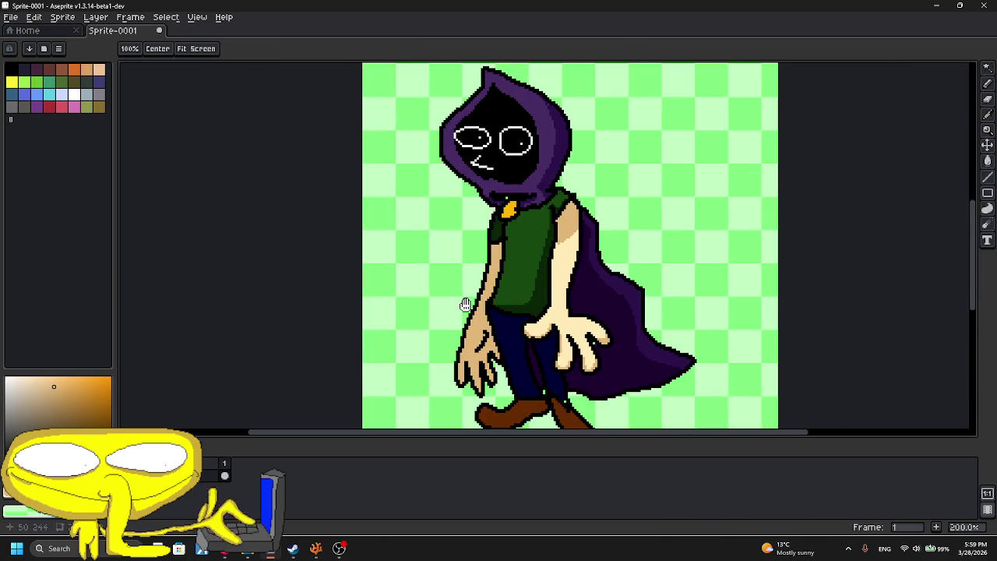
drag(463, 298, 444, 343)
scroll(457, 225, down, 1)
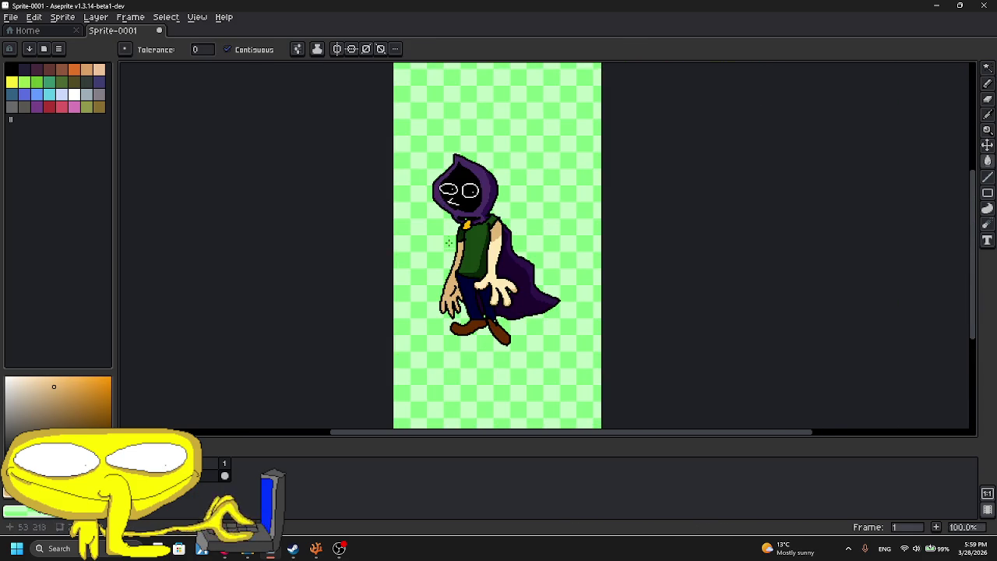
scroll(449, 246, up, 1)
scroll(442, 218, down, 1)
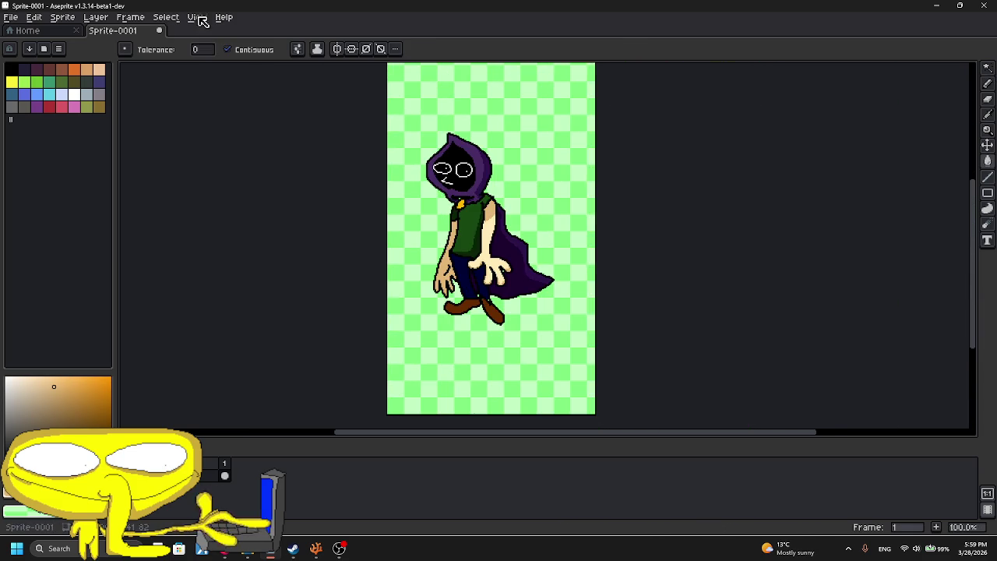
- Trim the sprite to the character, save it as Hi.png, and switch to OBS Studio
click(62, 16)
click(87, 125)
key(ctrl+s)
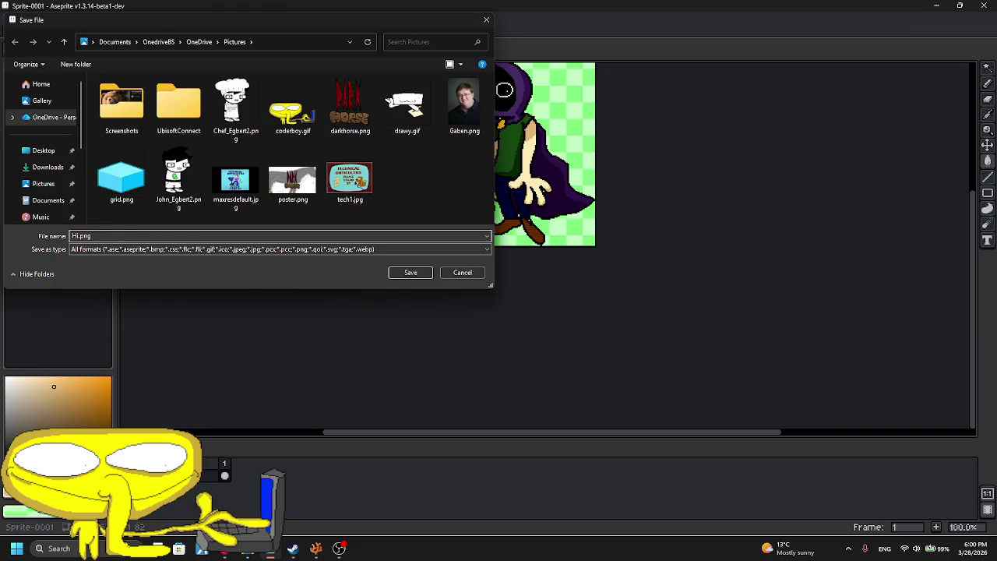
key(Return)
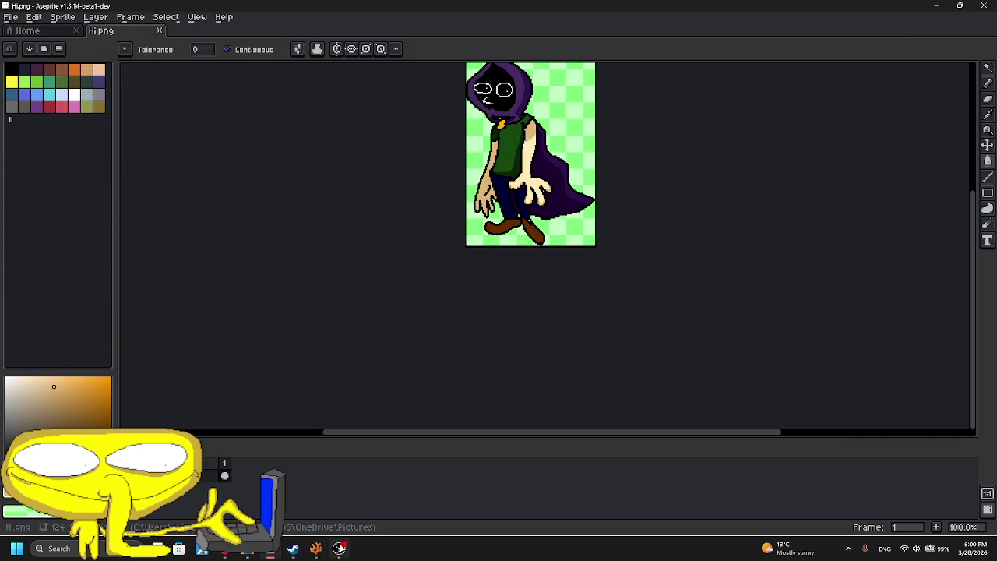
click(339, 547)
click(339, 548)
click(214, 509)
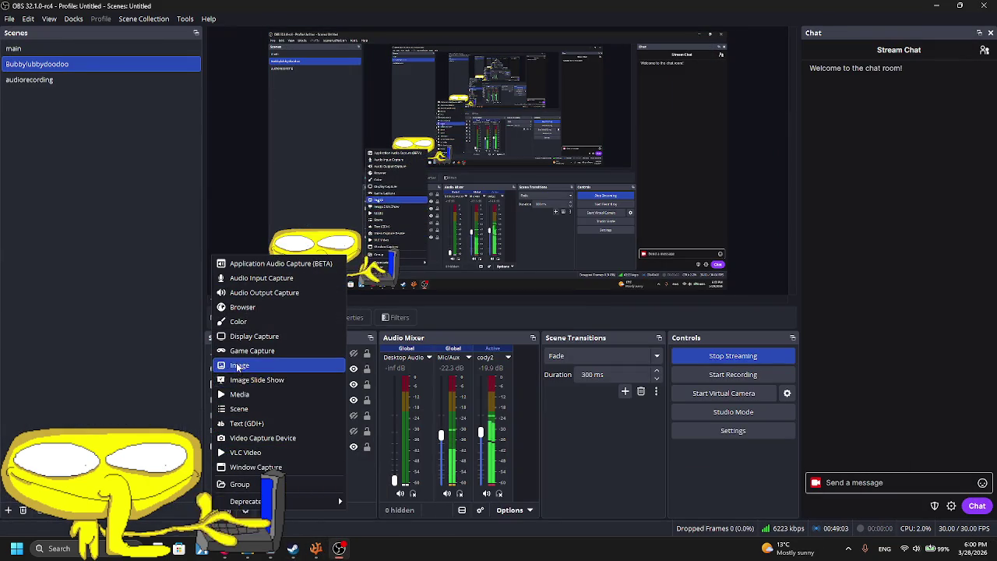
- Add an Image source showing Pictures/Hi.png and move it to the scene's right side
click(238, 366)
click(523, 335)
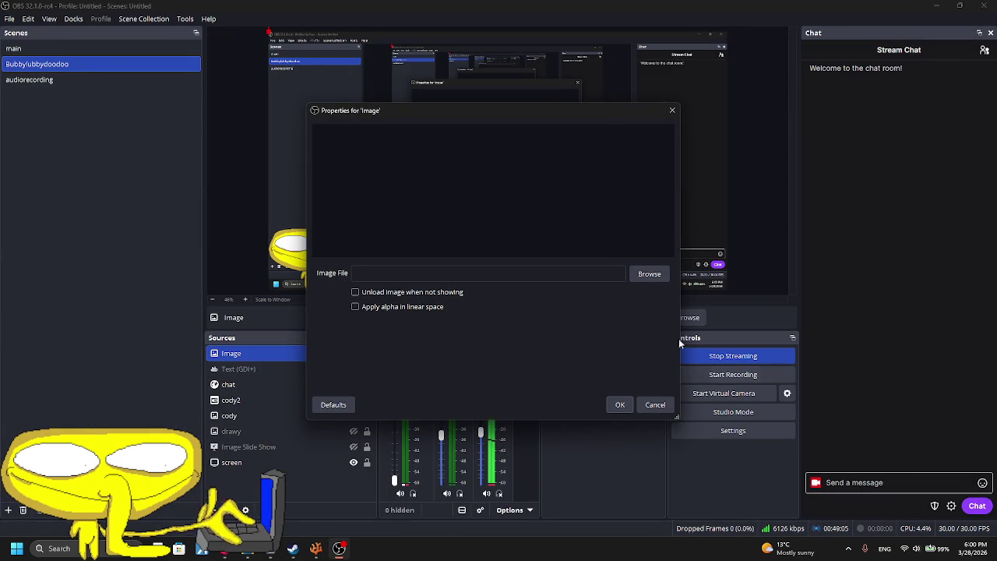
click(648, 271)
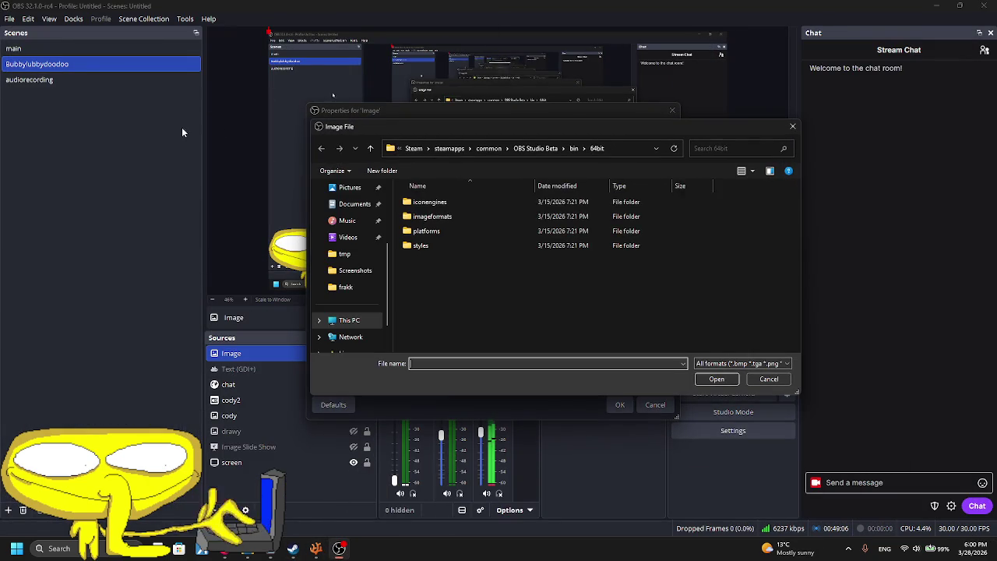
click(348, 188)
double_click(489, 284)
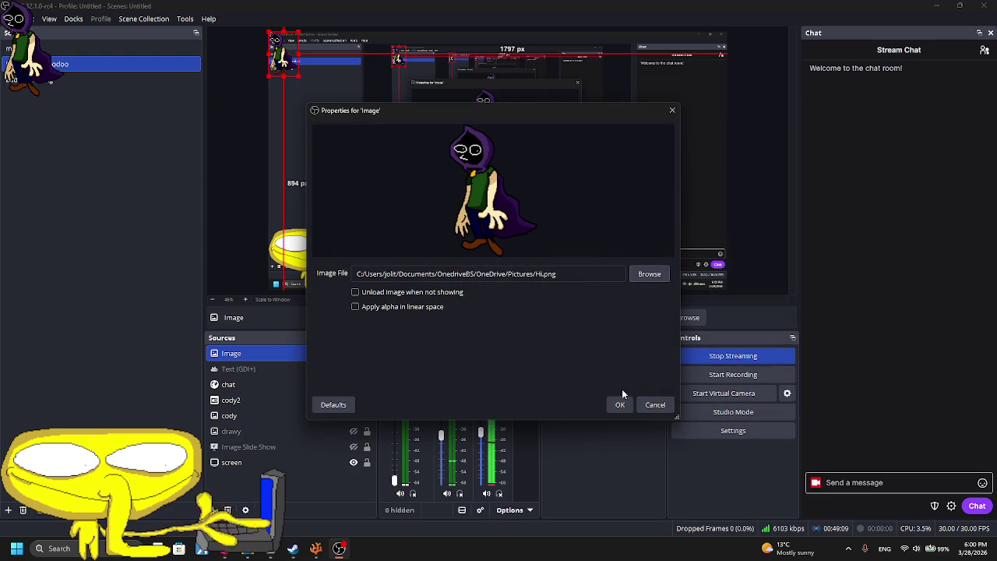
click(620, 404)
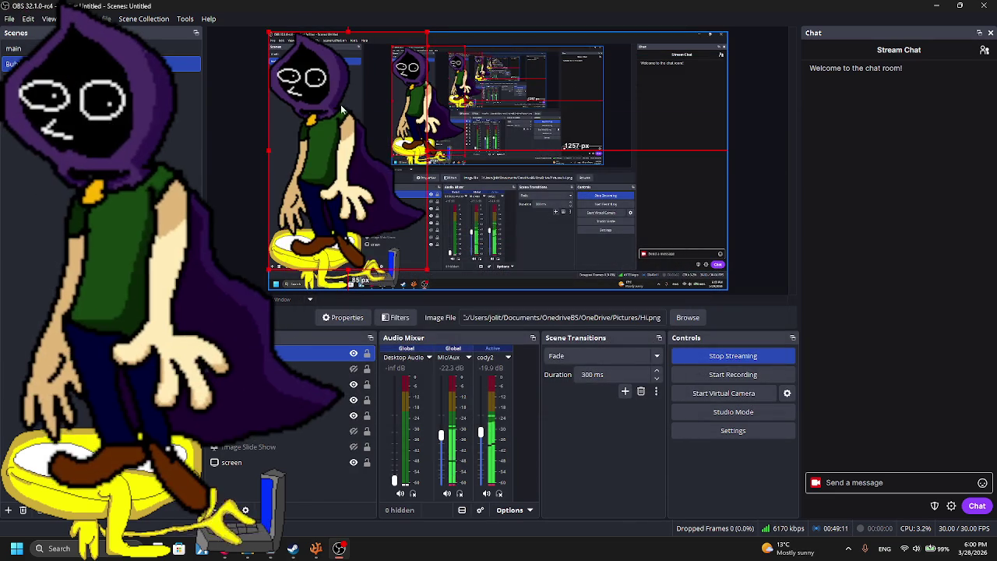
drag(343, 113, 645, 123)
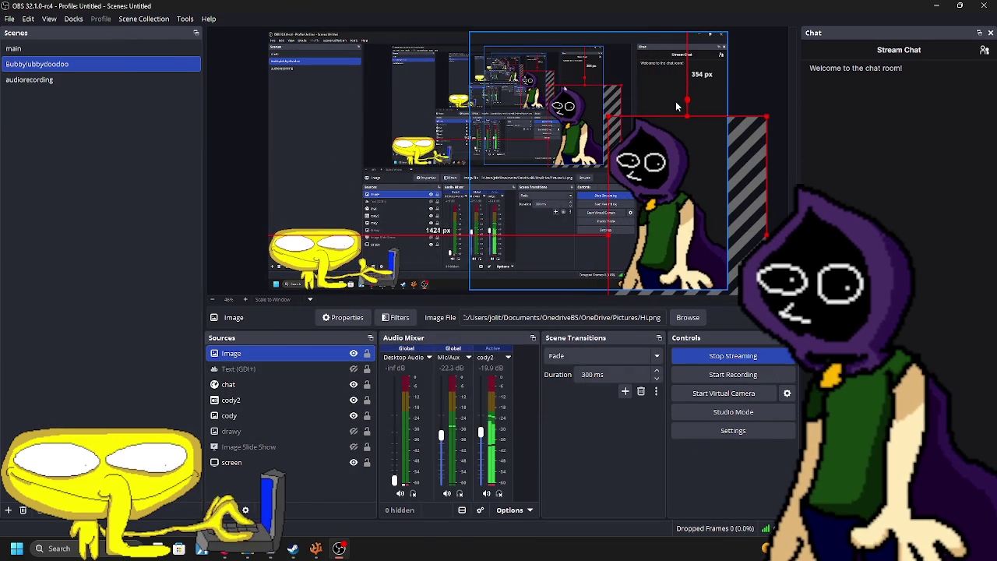
- Delete the Image source and return to Aseprite
click(759, 69)
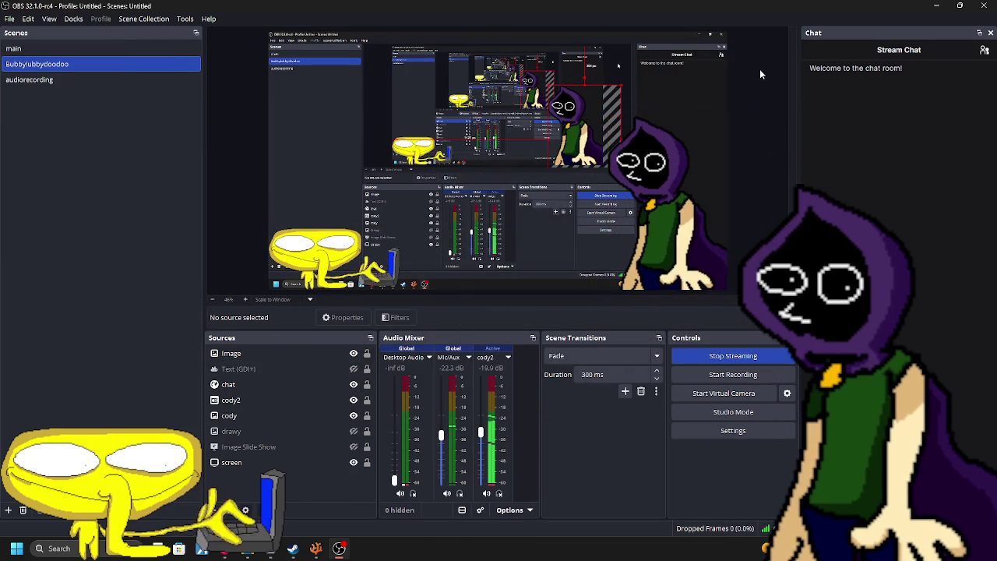
click(518, 255)
key(Delete)
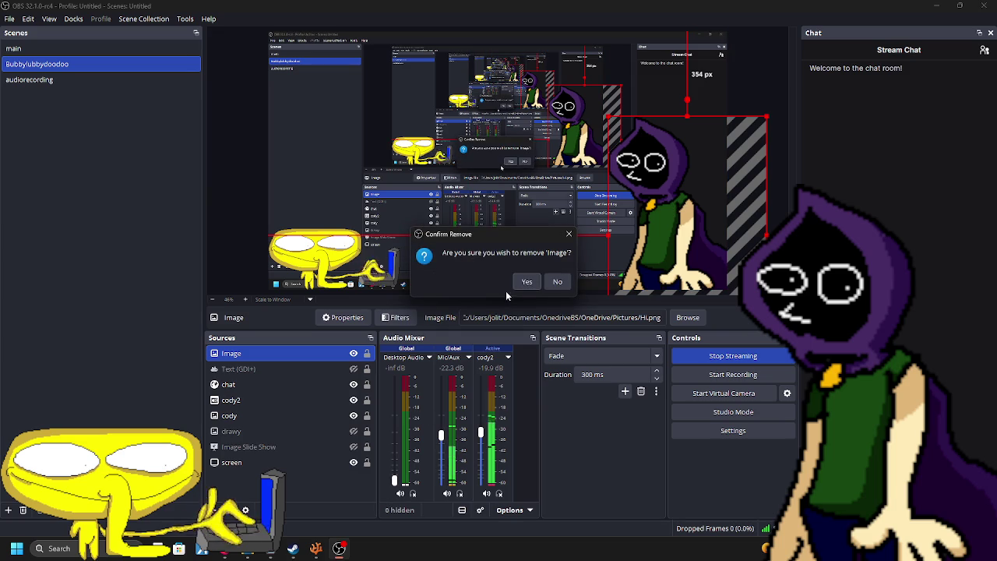
click(527, 281)
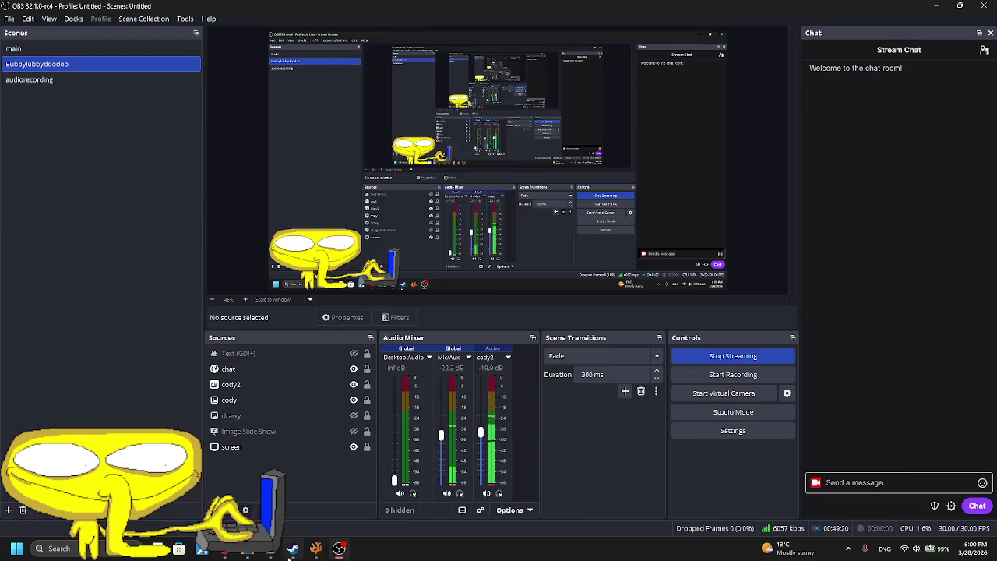
click(315, 548)
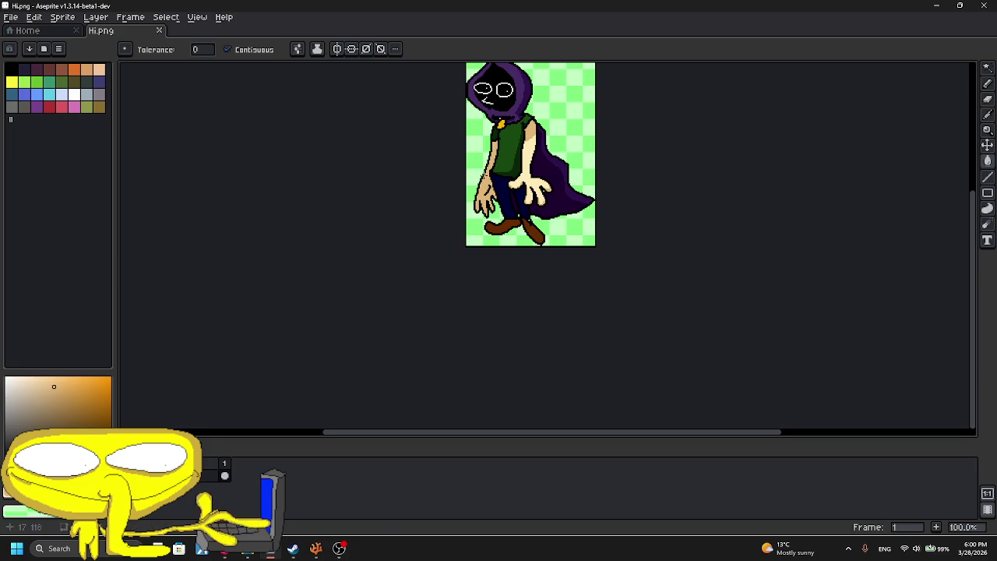
- Undo the trim and erase the character from the canvas
key(ctrl+z)
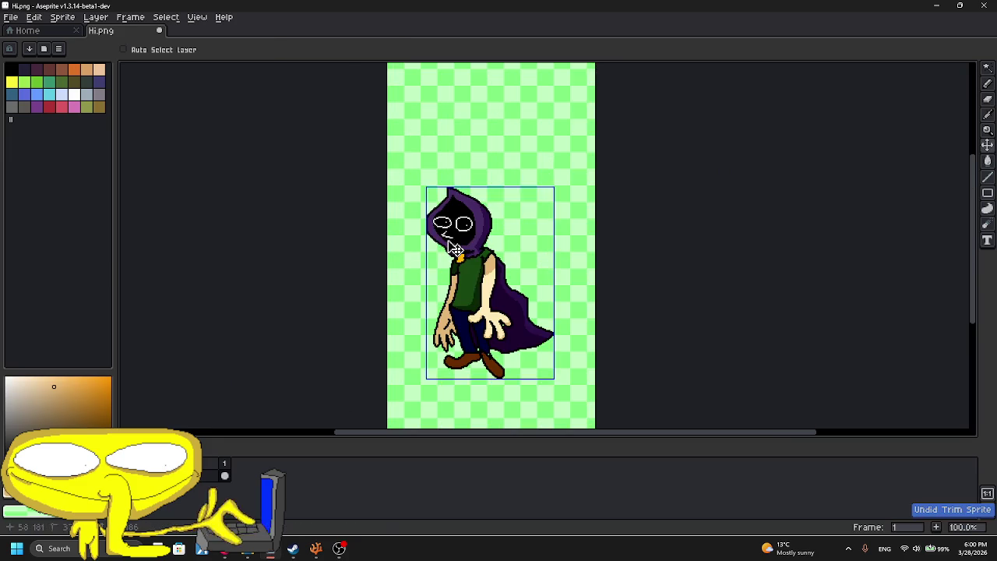
key(w)
key(Delete)
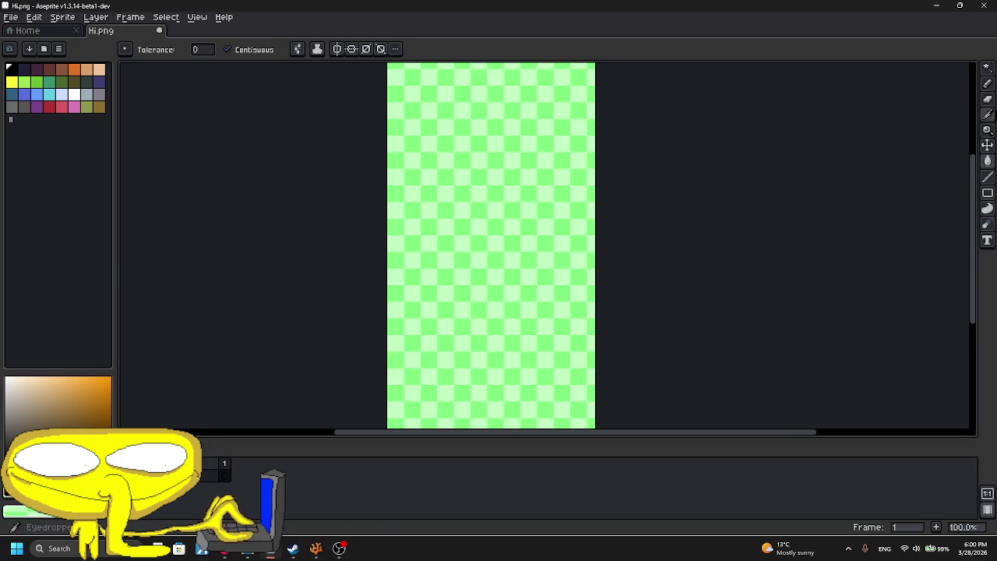
click(987, 83)
- Draw the inner hood outline, closing it at the top
scroll(438, 245, up, 1)
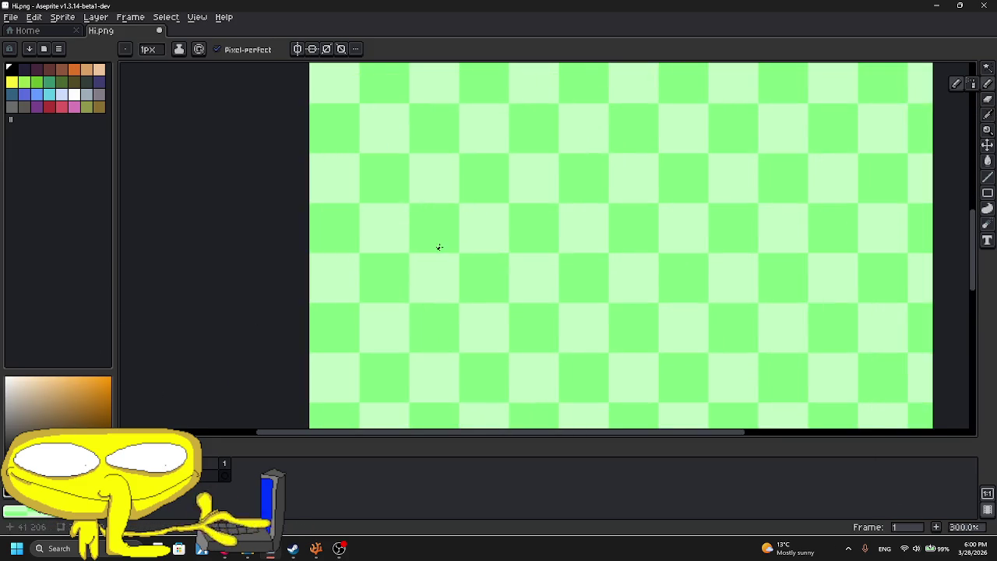
scroll(400, 319, up, 1)
scroll(397, 317, up, 1)
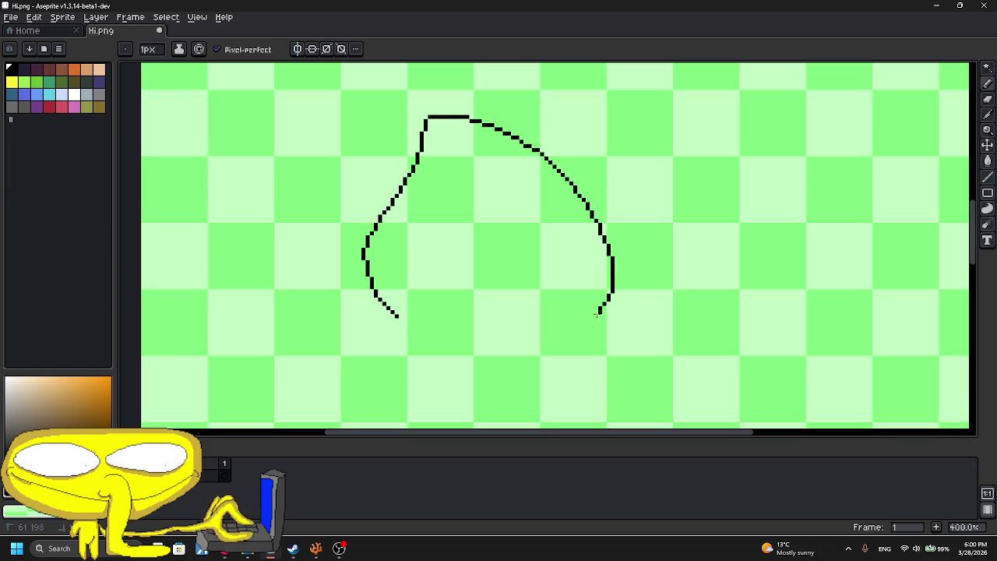
scroll(342, 257, down, 2)
scroll(355, 221, up, 1)
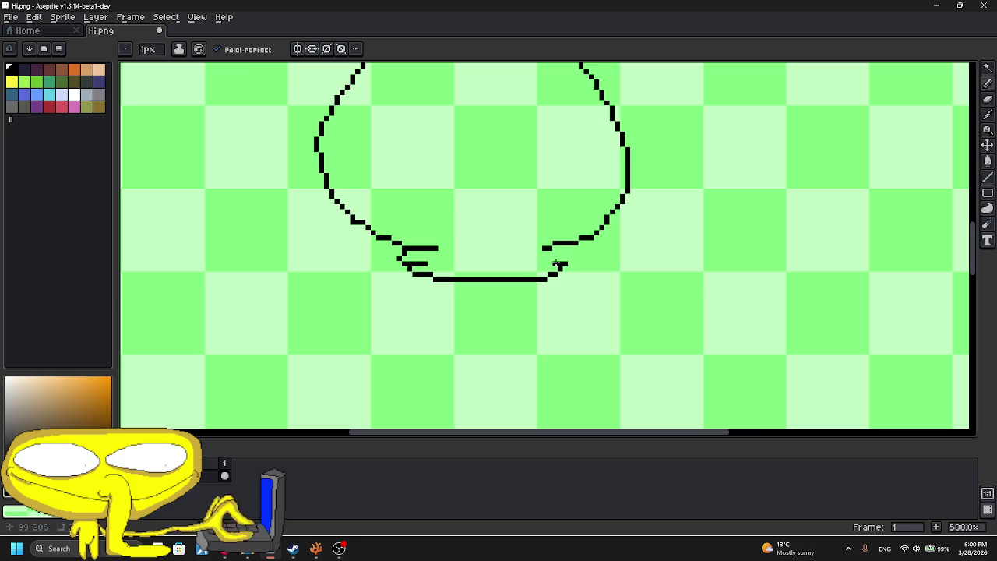
scroll(566, 249, down, 3)
scroll(445, 172, up, 2)
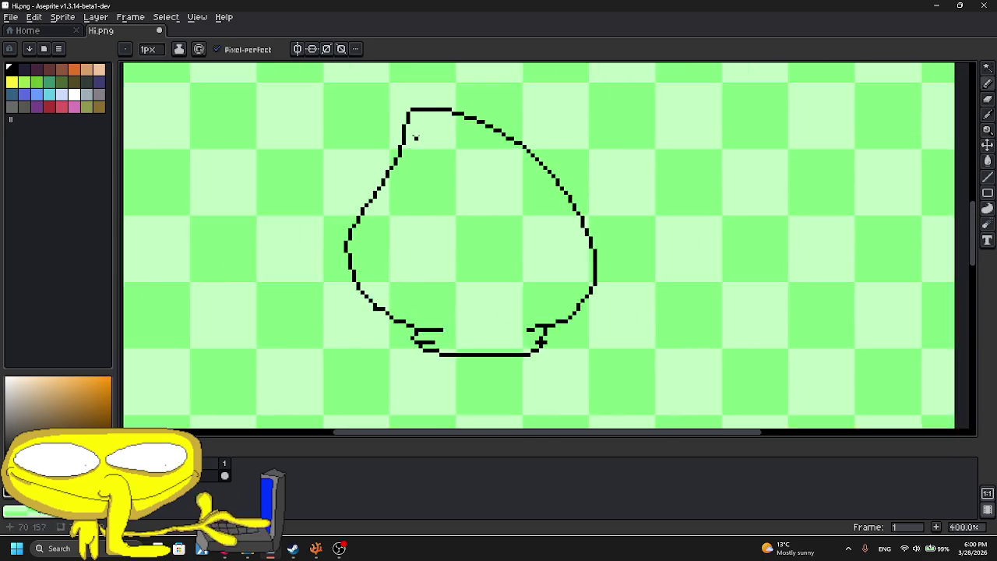
scroll(413, 138, up, 1)
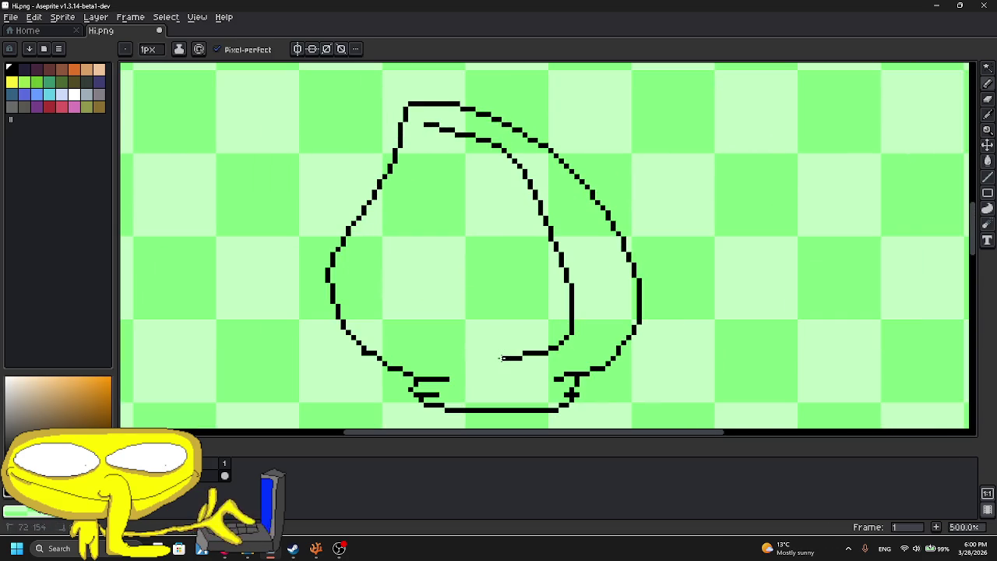
drag(384, 234, 423, 125)
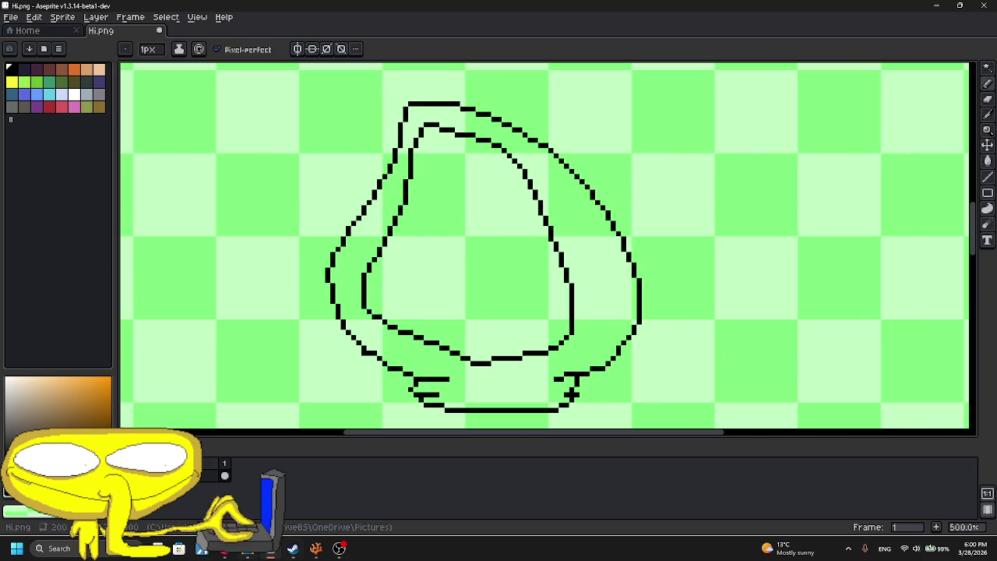
- Fill the inside of the hood solid black and bring the hood's bottom into view
click(339, 549)
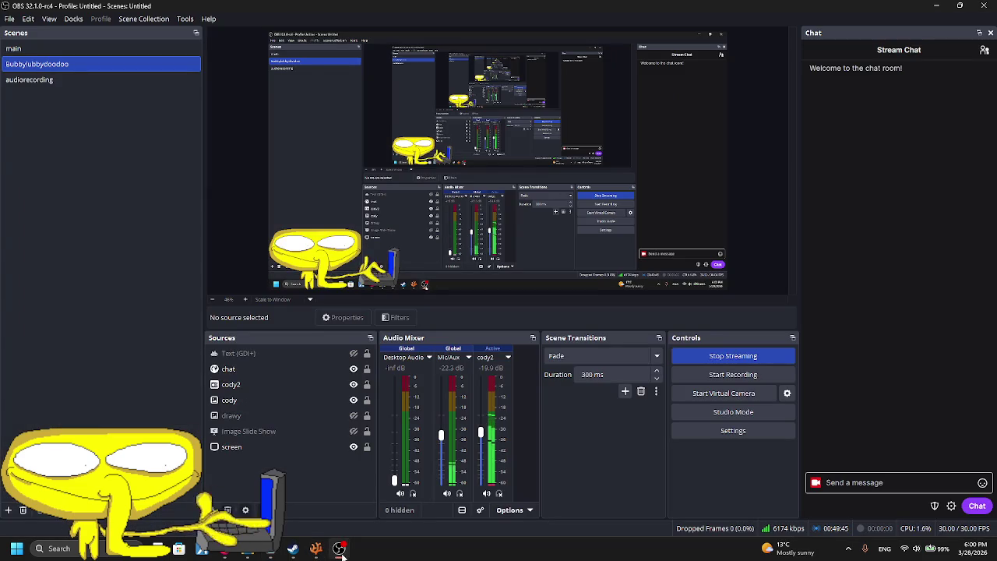
click(339, 550)
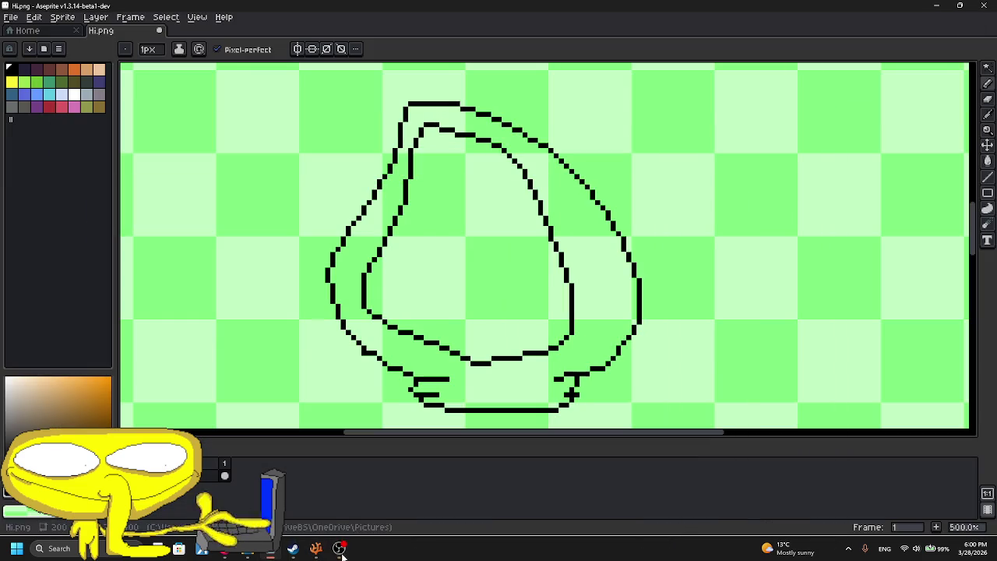
click(987, 161)
click(460, 207)
scroll(462, 208, down, 2)
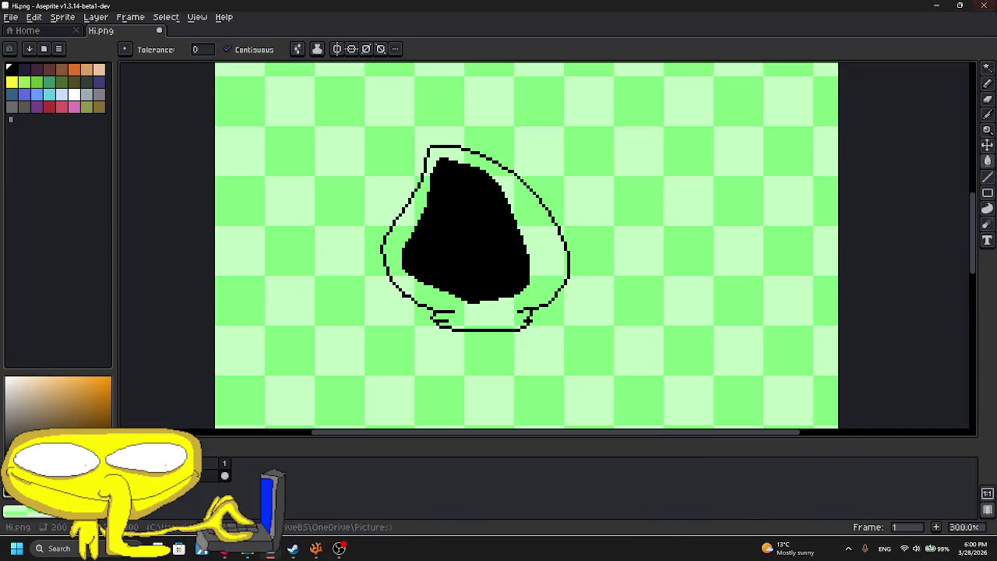
click(987, 83)
drag(524, 343, 485, 178)
scroll(486, 178, up, 3)
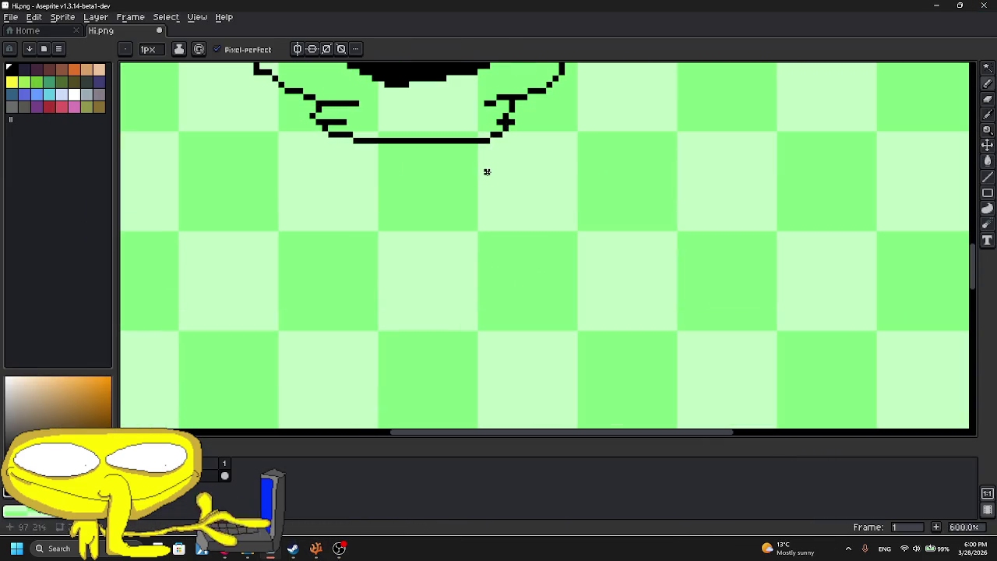
- Draw the outer shoulder curve and a longer inner arm curve below the hood
drag(555, 144, 580, 307)
key(ctrl+z)
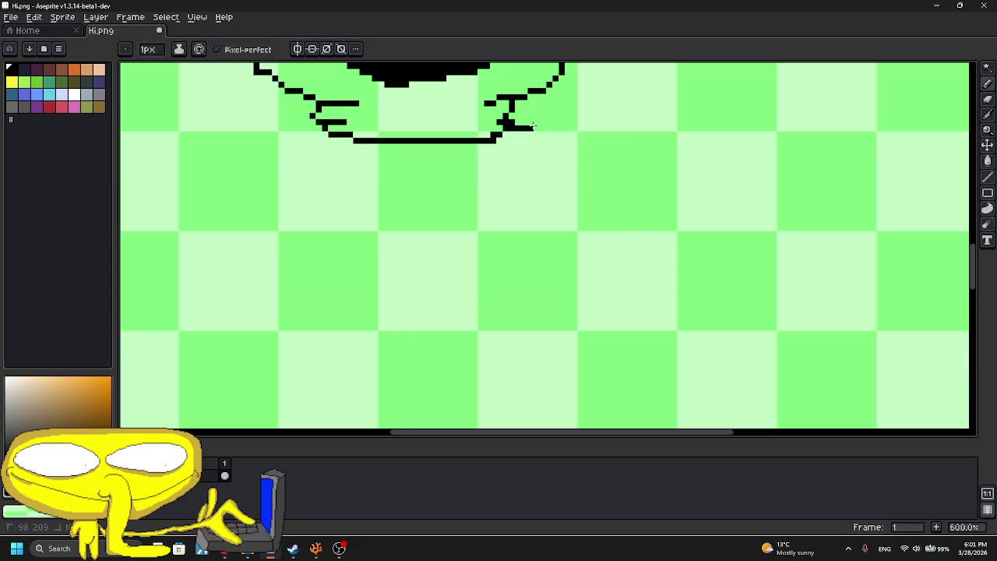
drag(508, 129, 699, 265)
key(ctrl+z)
mouse_move(493, 136)
mouse_down()
mouse_move(679, 296)
mouse_move(712, 411)
mouse_up()
mouse_move(478, 179)
mouse_down()
mouse_move(667, 356)
mouse_move(655, 419)
mouse_up()
mouse_move(589, 269)
mouse_down()
mouse_move(434, 71)
mouse_move(474, 272)
mouse_up()
key(ctrl+z)
drag(398, 146, 553, 279)
key(ctrl+z)
mouse_move(396, 146)
mouse_down()
mouse_move(470, 238)
mouse_move(503, 401)
mouse_up()
- Extend the arm line down-left, discarding an unwanted end curve
drag(504, 337, 451, 178)
scroll(451, 178, up, 1)
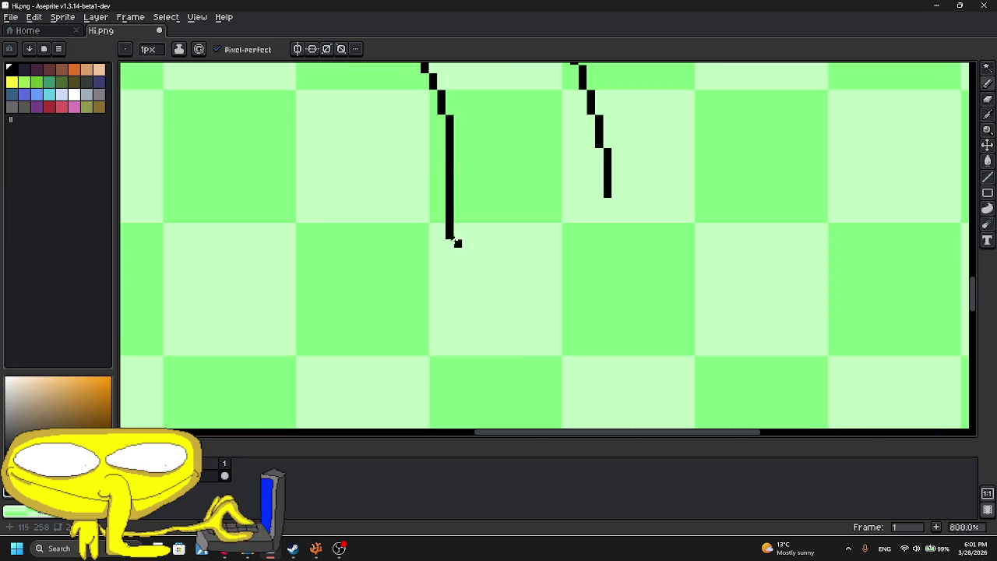
drag(452, 243, 361, 397)
mouse_move(476, 310)
mouse_down()
mouse_move(415, 232)
mouse_move(574, 350)
mouse_up()
key(ctrl+z)
key(ctrl+z)
- Draw a hand with fingers at the arm's end
mouse_move(390, 168)
mouse_down()
mouse_move(338, 338)
mouse_move(407, 250)
mouse_move(463, 327)
mouse_move(486, 333)
mouse_move(556, 299)
mouse_up()
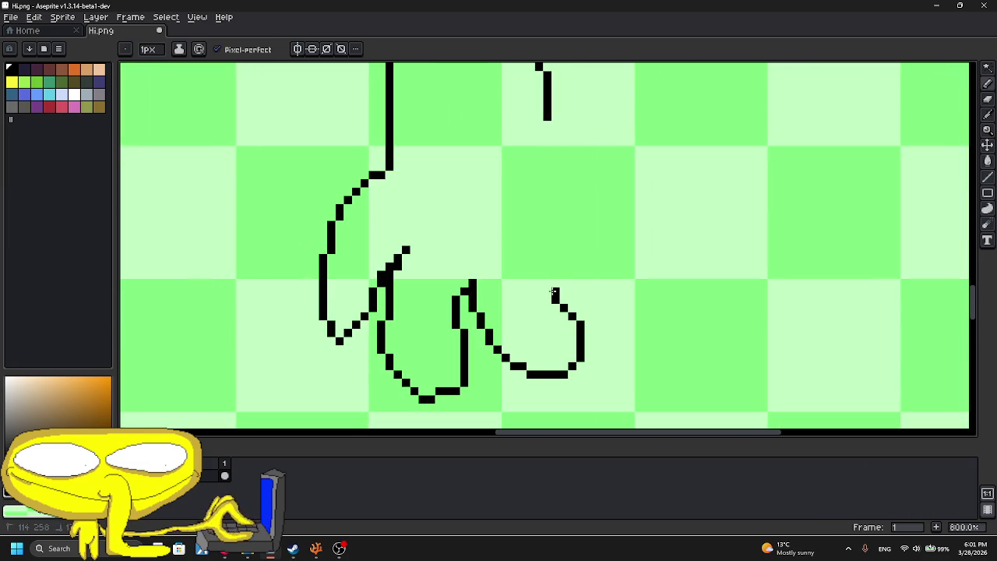
mouse_move(538, 232)
mouse_down()
mouse_move(615, 225)
mouse_move(625, 158)
mouse_up()
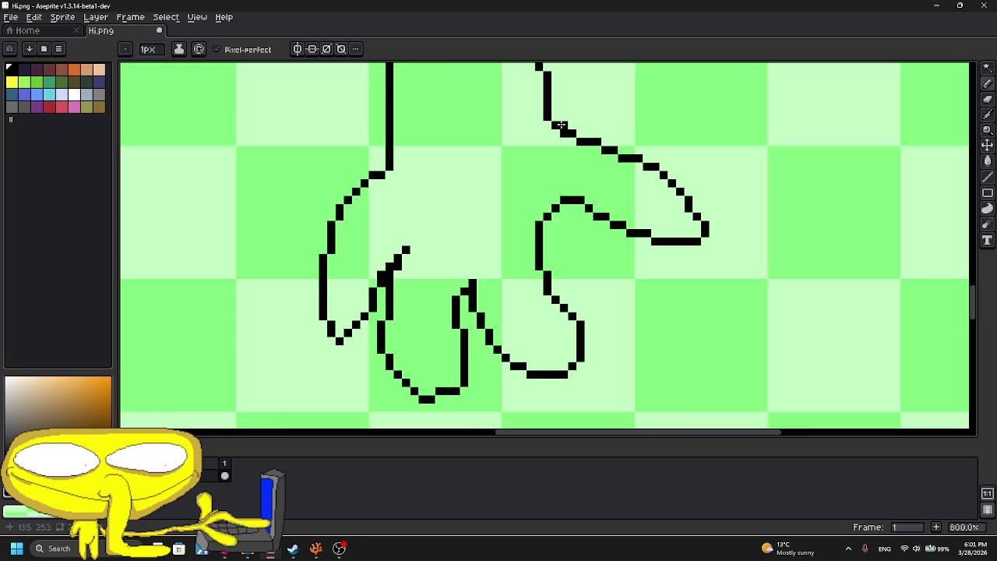
scroll(560, 125, down, 4)
scroll(559, 125, down, 2)
scroll(559, 125, down, 2)
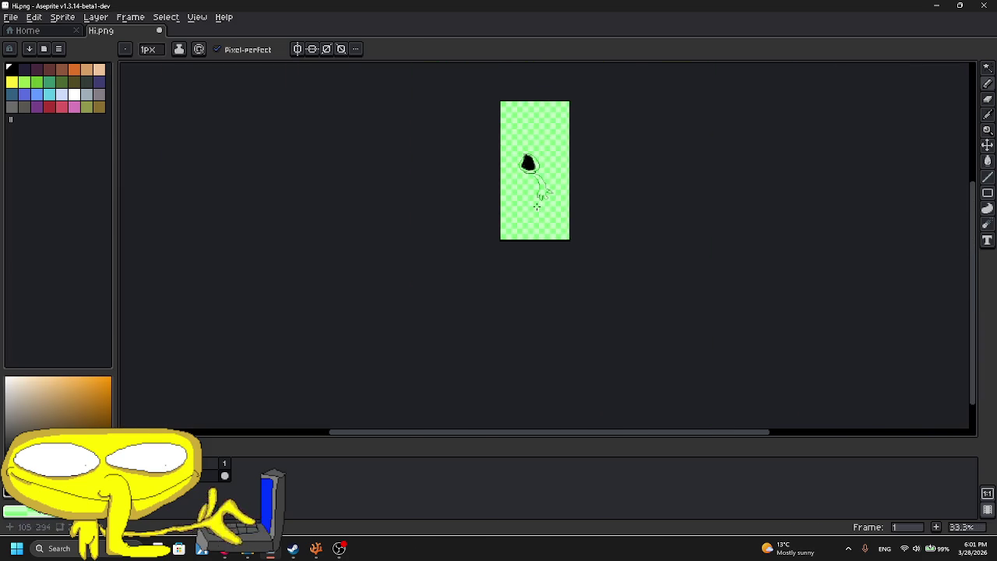
scroll(529, 178, up, 2)
scroll(545, 149, up, 1)
scroll(589, 182, up, 2)
drag(590, 161, 632, 169)
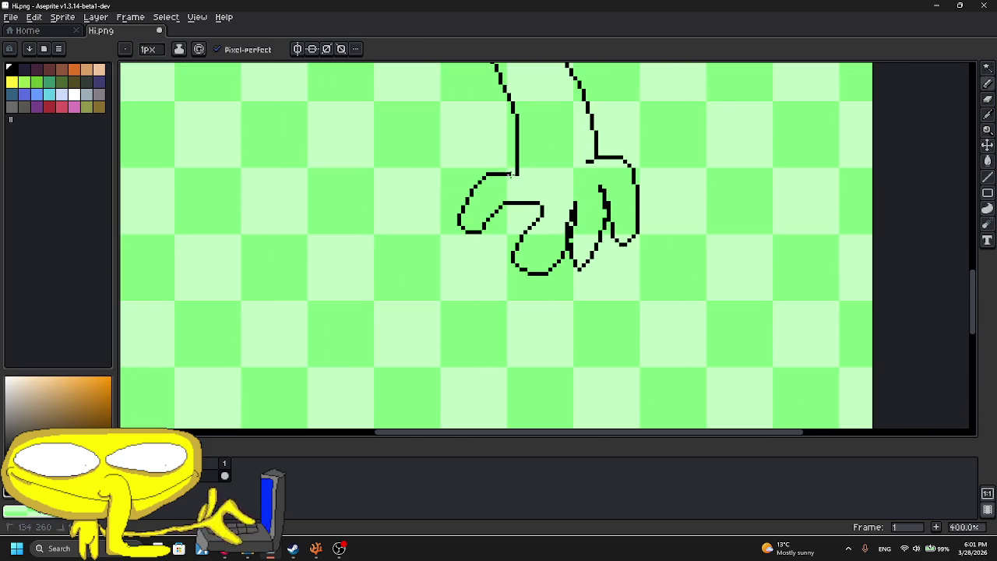
- Undo the recent hand and arm strokes
scroll(529, 269, up, 2)
scroll(483, 257, up, 4)
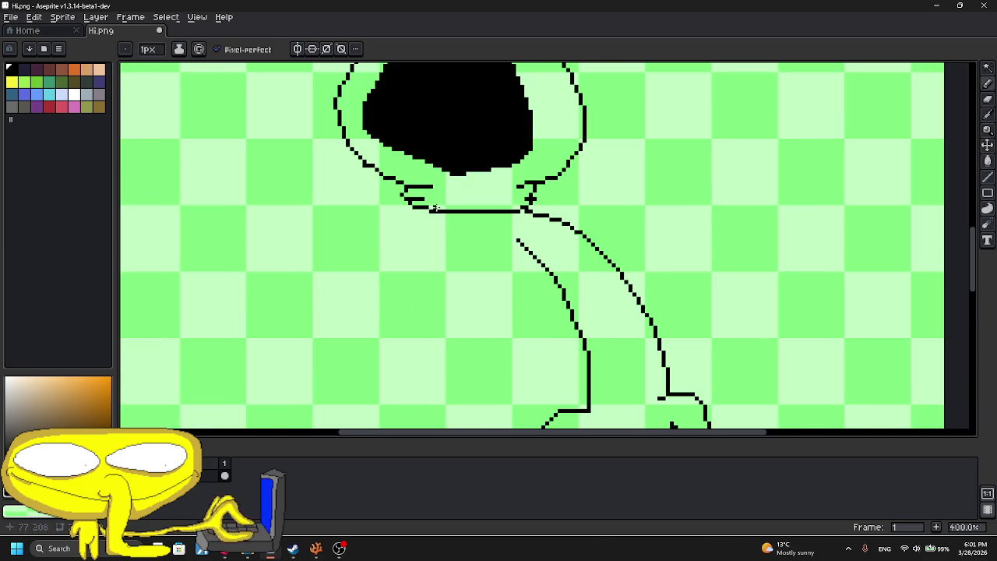
scroll(452, 234, down, 1)
scroll(467, 249, down, 2)
scroll(473, 258, up, 2)
key(ctrl+z)
key(v)
key(ctrl+z)
key(ctrl+z)
key(b)
- Redraw the right arm's outer and inner lines and a fingered right hand
scroll(465, 220, up, 3)
drag(481, 205, 656, 321)
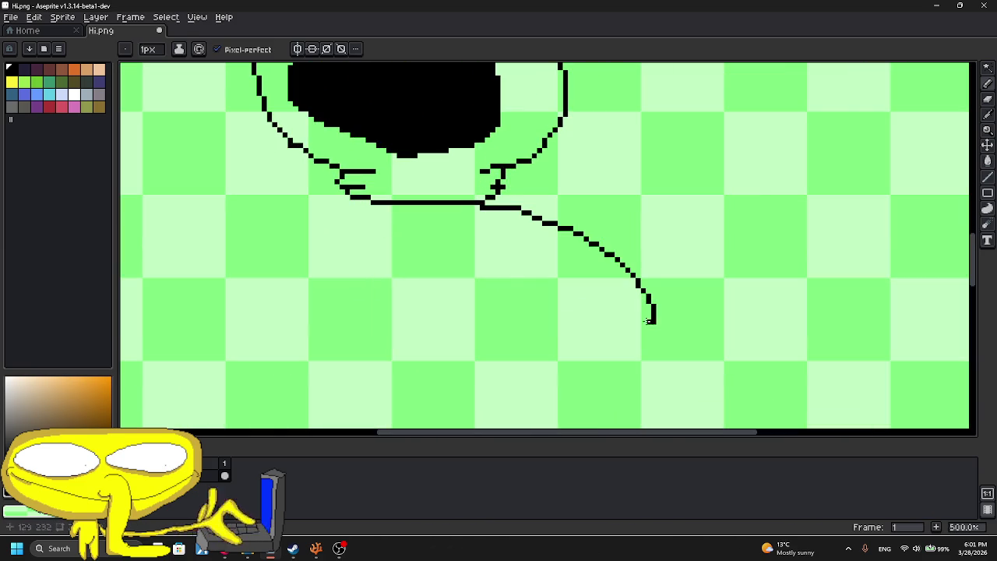
drag(488, 243, 606, 366)
scroll(520, 259, down, 2)
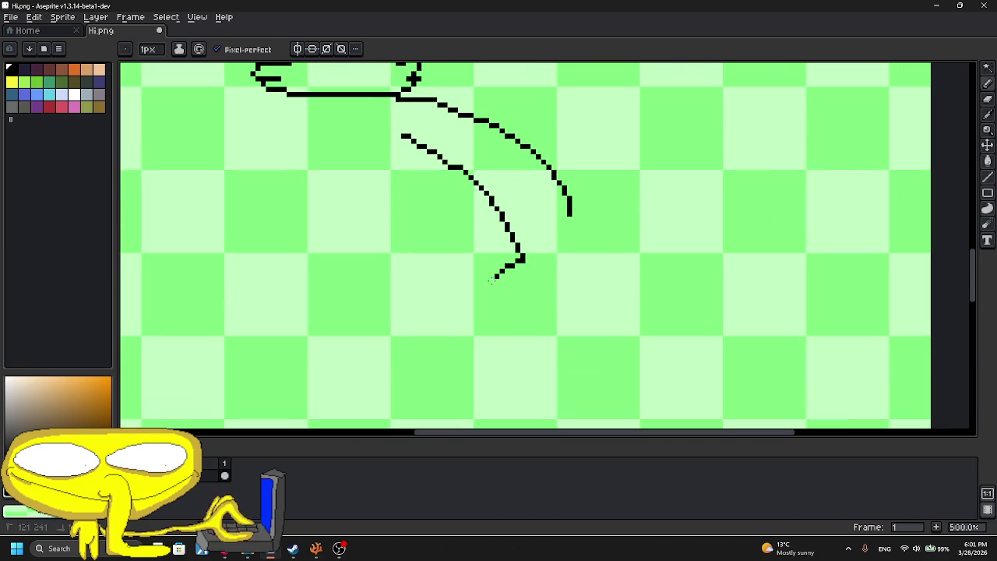
drag(532, 304, 628, 330)
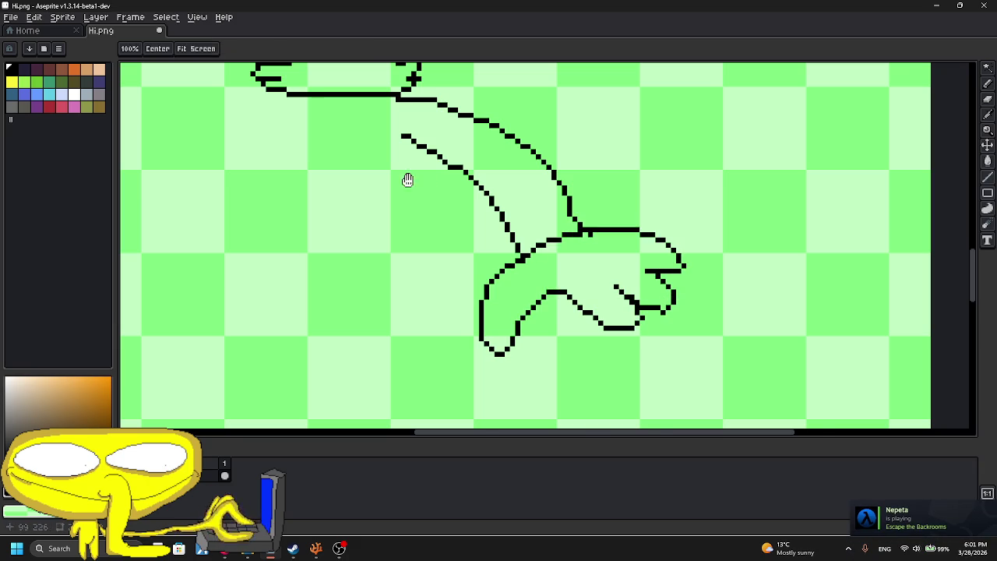
- Draw the left arm down from the shoulder with the forearm curling back
drag(414, 178, 520, 275)
scroll(576, 208, down, 2)
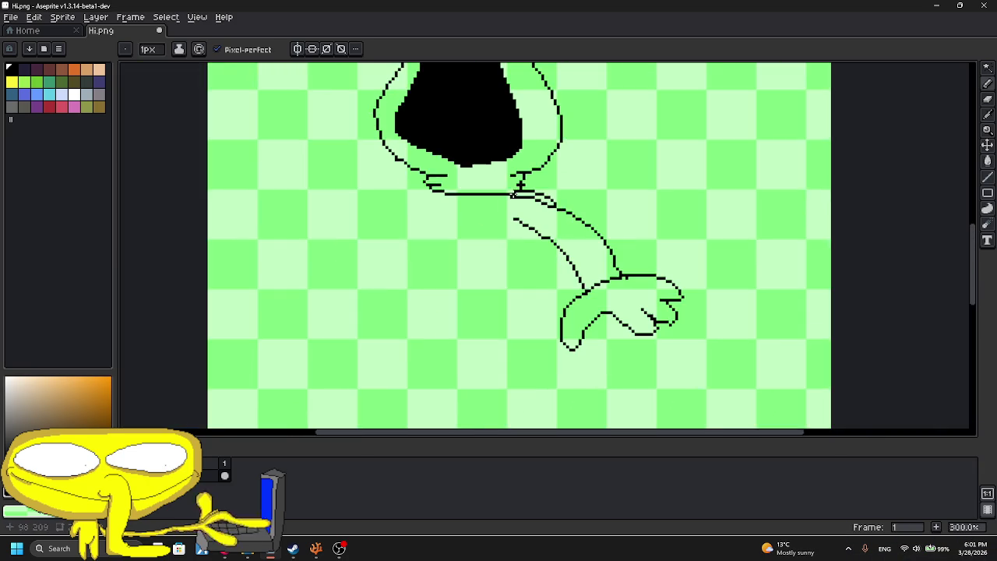
scroll(456, 193, up, 2)
scroll(460, 213, down, 2)
drag(437, 270, 425, 178)
key(b)
scroll(430, 288, up, 2)
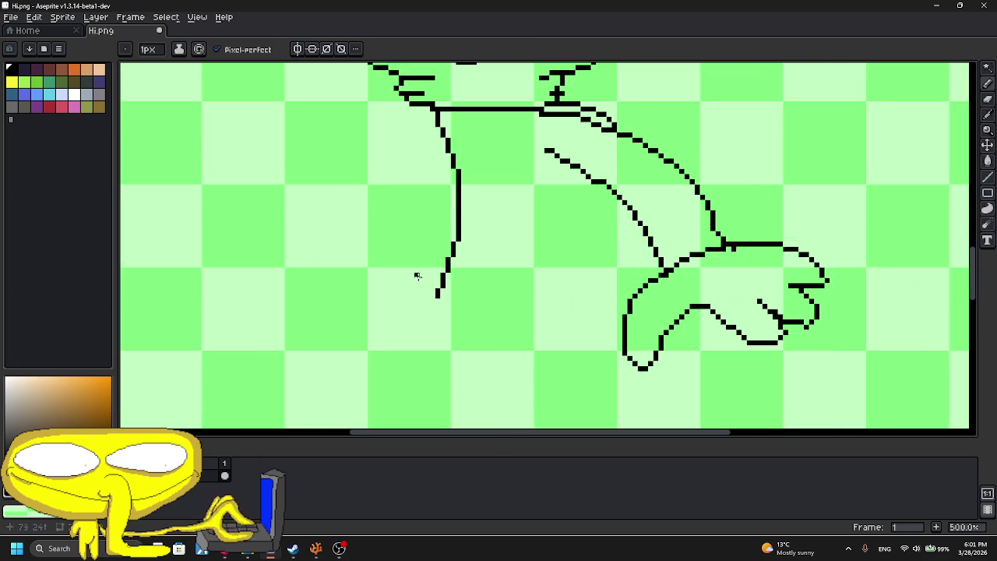
mouse_move(426, 237)
mouse_down()
mouse_move(296, 227)
mouse_move(417, 357)
mouse_move(458, 326)
mouse_move(359, 363)
mouse_up()
key(ctrl+z)
scroll(413, 355, up, 2)
mouse_move(359, 363)
mouse_down()
mouse_move(260, 248)
mouse_move(317, 348)
mouse_move(556, 340)
mouse_up()
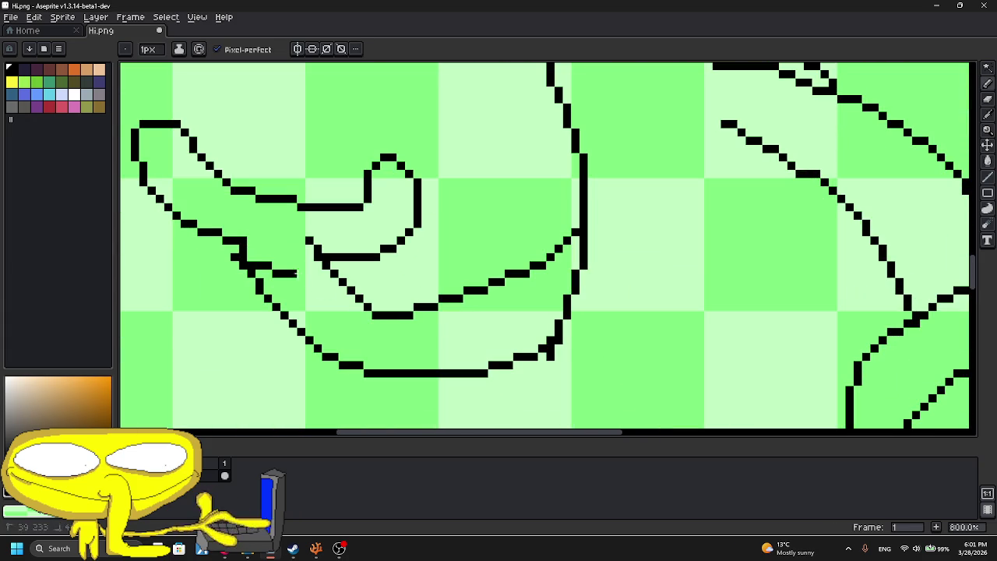
- Draw fingers on the left hand and a round orb above it
scroll(296, 273, up, 2)
scroll(311, 327, up, 3)
scroll(311, 327, left, 1)
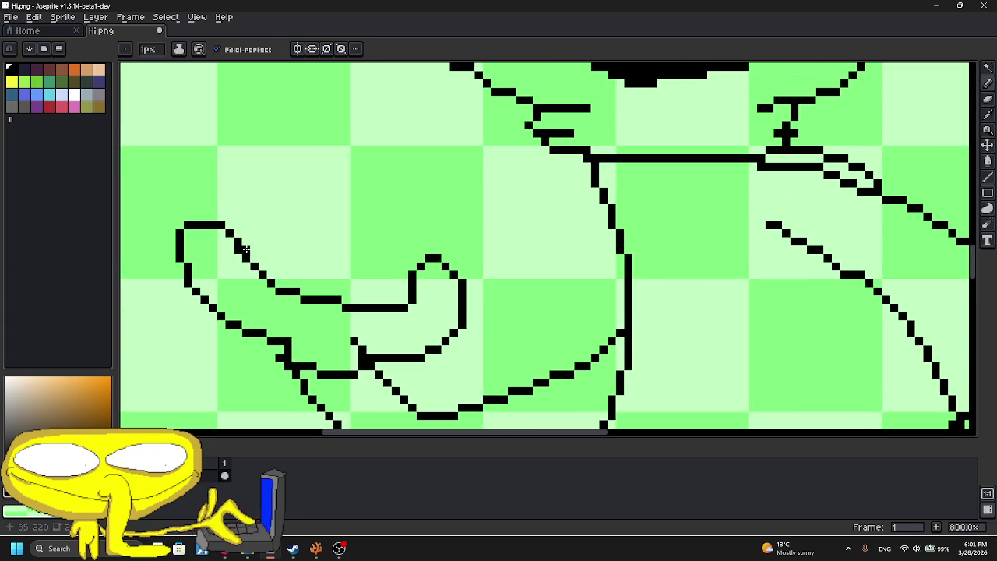
mouse_move(238, 224)
mouse_down()
mouse_move(270, 204)
mouse_move(287, 290)
mouse_up()
mouse_move(288, 191)
mouse_down()
mouse_move(310, 254)
mouse_move(305, 288)
mouse_up()
mouse_move(287, 217)
mouse_down()
mouse_move(303, 327)
mouse_move(451, 265)
mouse_move(410, 353)
mouse_up()
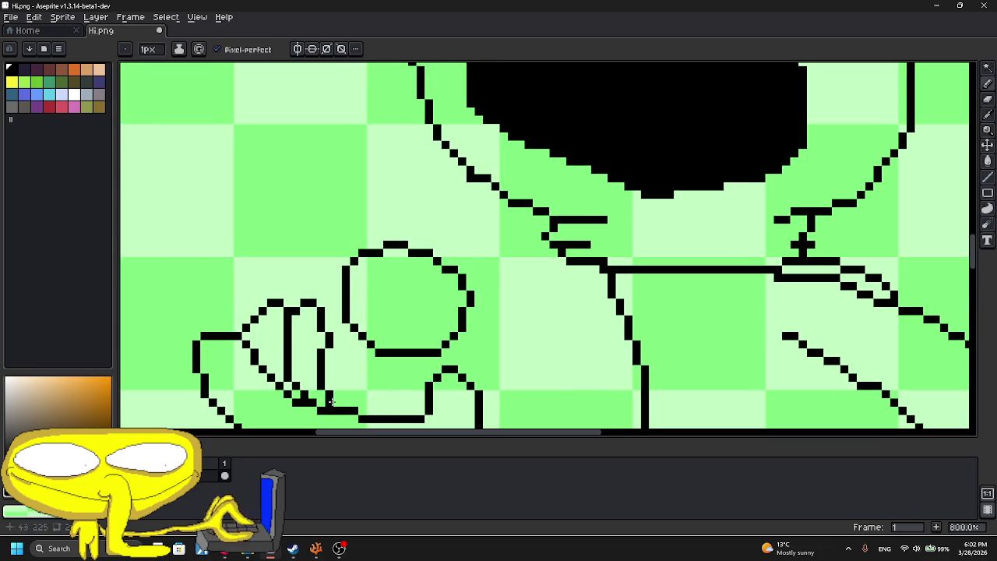
- Fill the orb circle with blue and scribble a light blue glow around it
drag(14, 503, 67, 503)
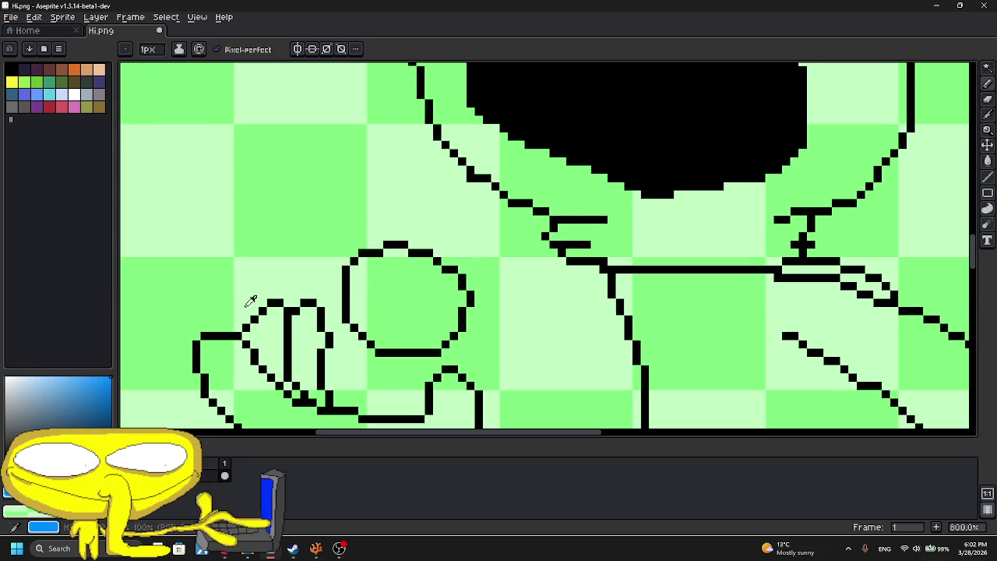
click(986, 208)
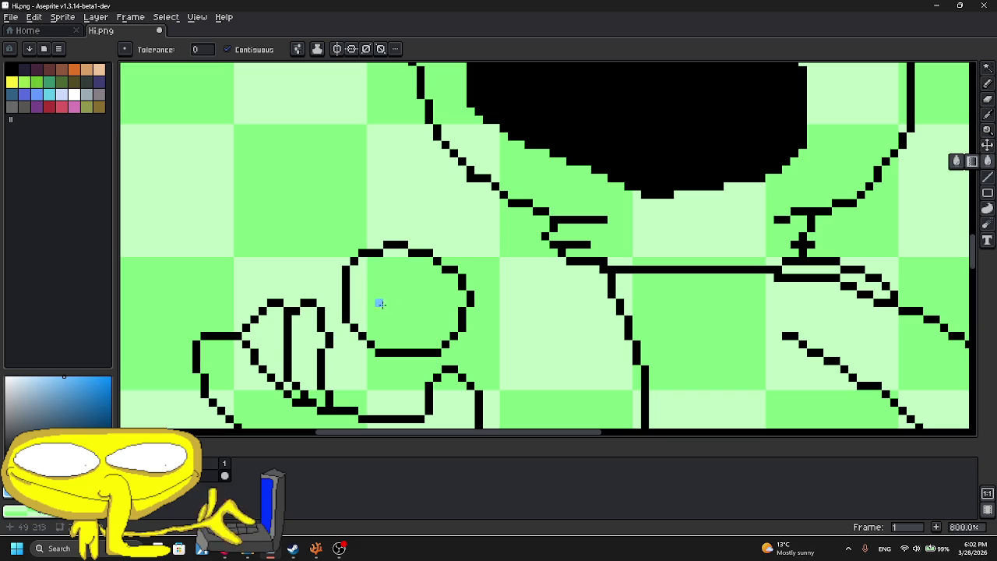
click(405, 299)
click(987, 83)
scroll(312, 273, up, 3)
mouse_move(376, 283)
mouse_down()
mouse_move(522, 211)
mouse_move(641, 258)
mouse_move(592, 325)
mouse_move(510, 194)
mouse_up()
mouse_move(509, 194)
mouse_down()
mouse_move(574, 196)
mouse_move(459, 234)
mouse_move(515, 306)
mouse_move(322, 320)
mouse_move(265, 264)
mouse_move(249, 128)
mouse_move(304, 164)
mouse_up()
- Add dark-blue core pixels to the centre of the orb
click(11, 69)
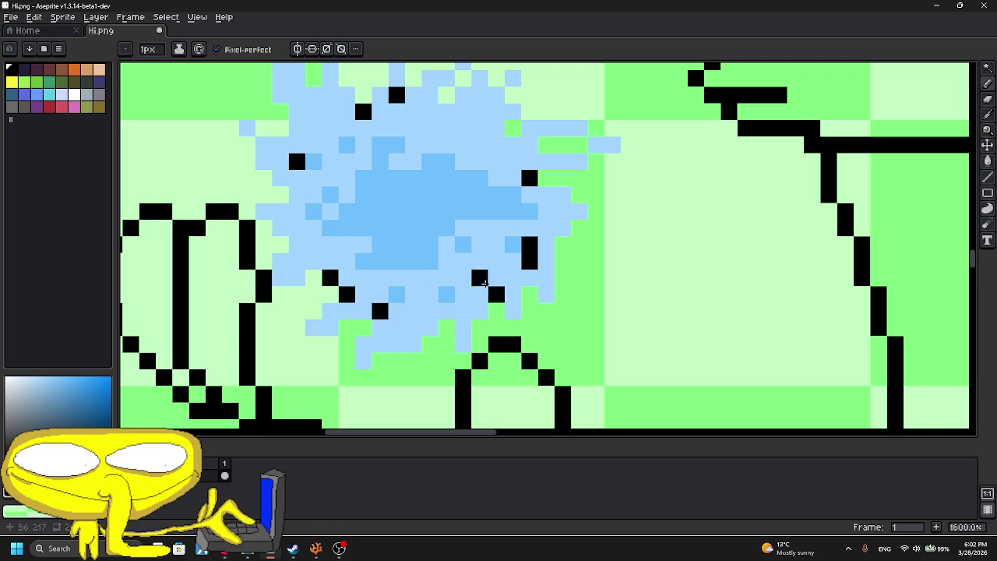
scroll(409, 282, down, 5)
scroll(510, 274, down, 1)
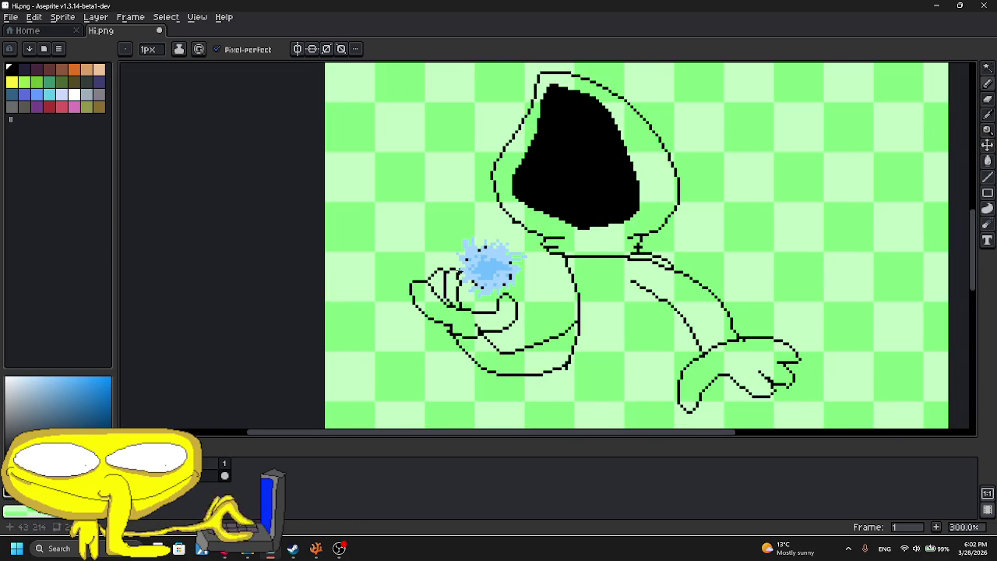
scroll(440, 277, up, 1)
click(86, 387)
scroll(480, 263, up, 5)
mouse_move(494, 261)
mouse_down()
mouse_move(545, 262)
mouse_move(480, 262)
mouse_move(501, 271)
mouse_up()
scroll(501, 271, down, 6)
scroll(524, 239, down, 2)
scroll(561, 261, up, 1)
scroll(557, 261, up, 2)
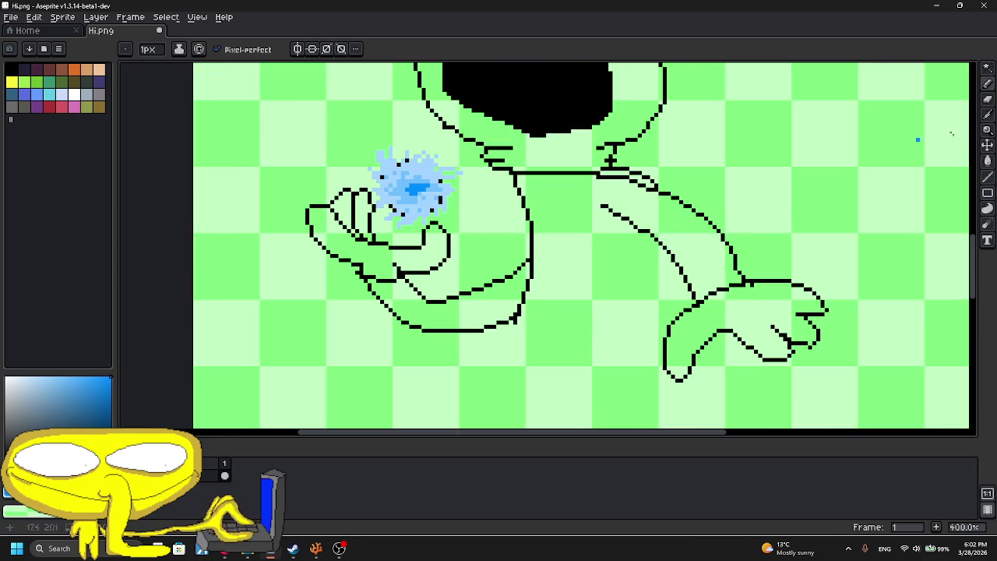
- Draw a small mouth outline below the eyes in the face
click(990, 97)
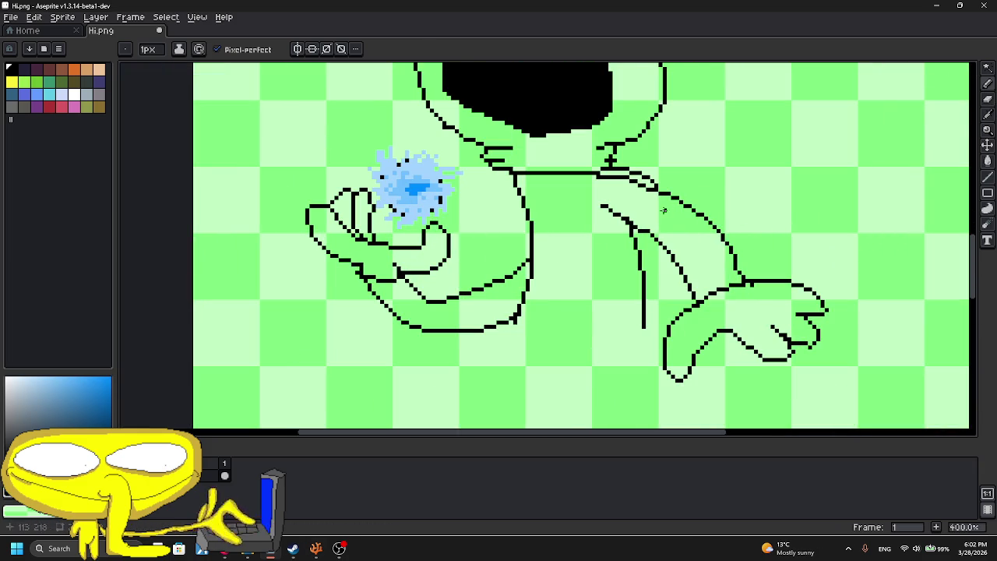
key(b)
scroll(577, 197, up, 1)
scroll(577, 197, up, 5)
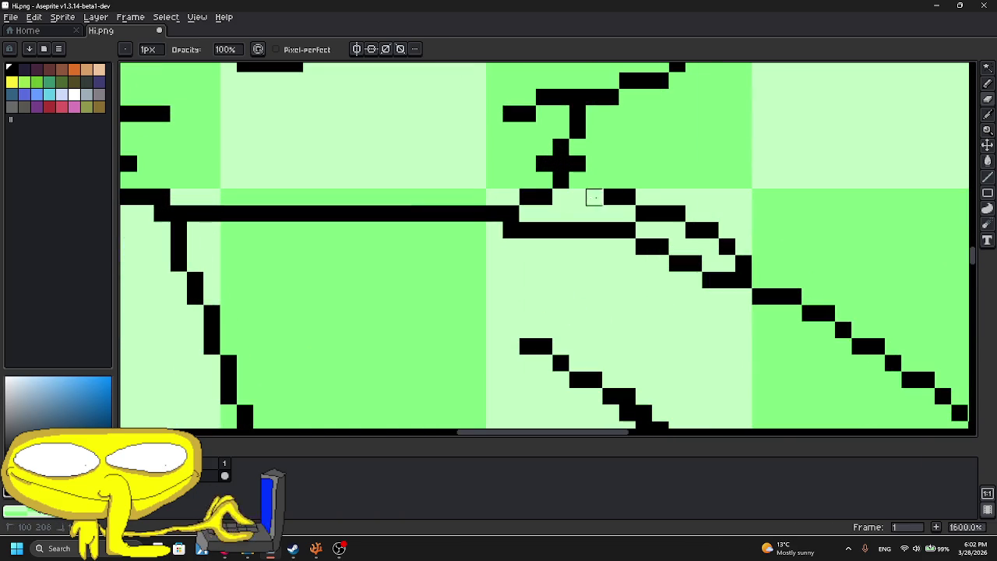
drag(501, 118, 700, 223)
click(990, 96)
drag(496, 235, 414, 302)
drag(554, 301, 529, 234)
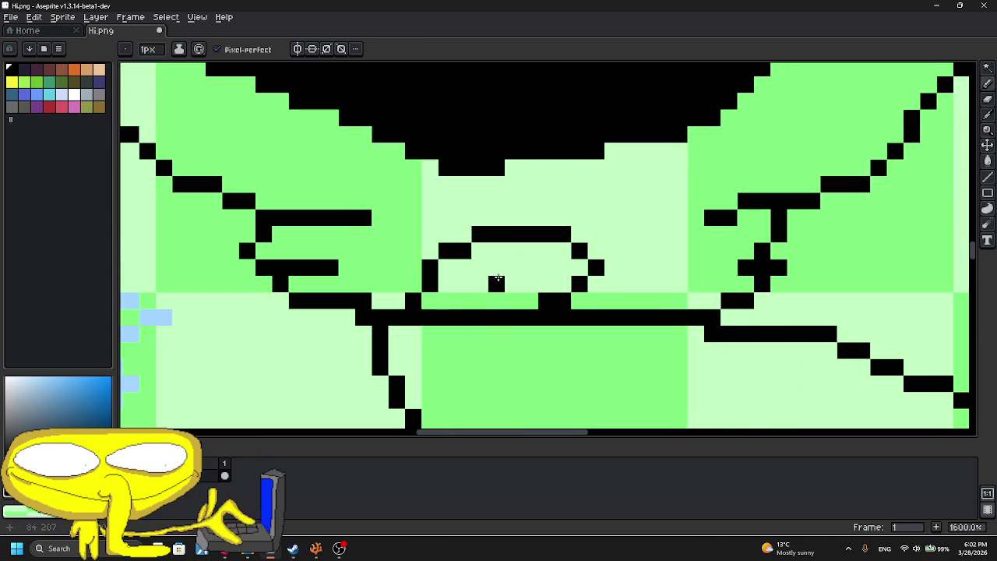
- Redraw the short leg line as a slanted stroke and zoom in on the chest
scroll(496, 280, down, 3)
scroll(534, 233, down, 5)
scroll(529, 273, up, 2)
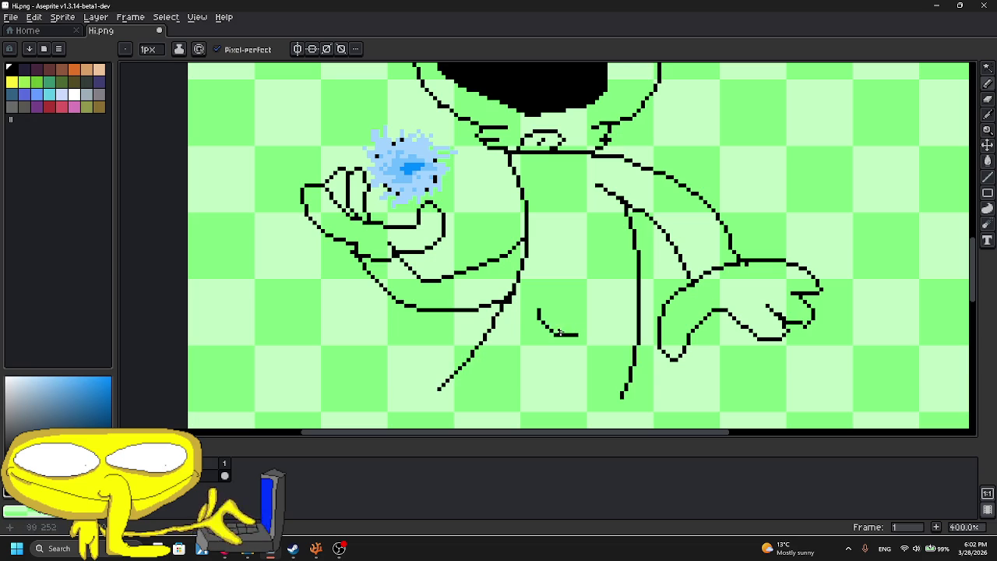
drag(553, 334, 544, 385)
scroll(562, 249, down, 3)
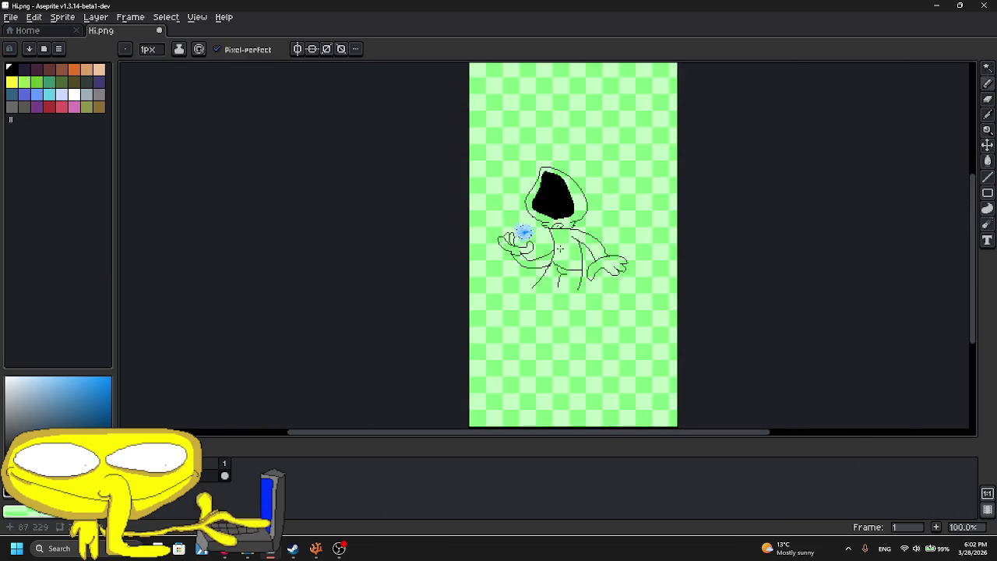
scroll(565, 243, up, 5)
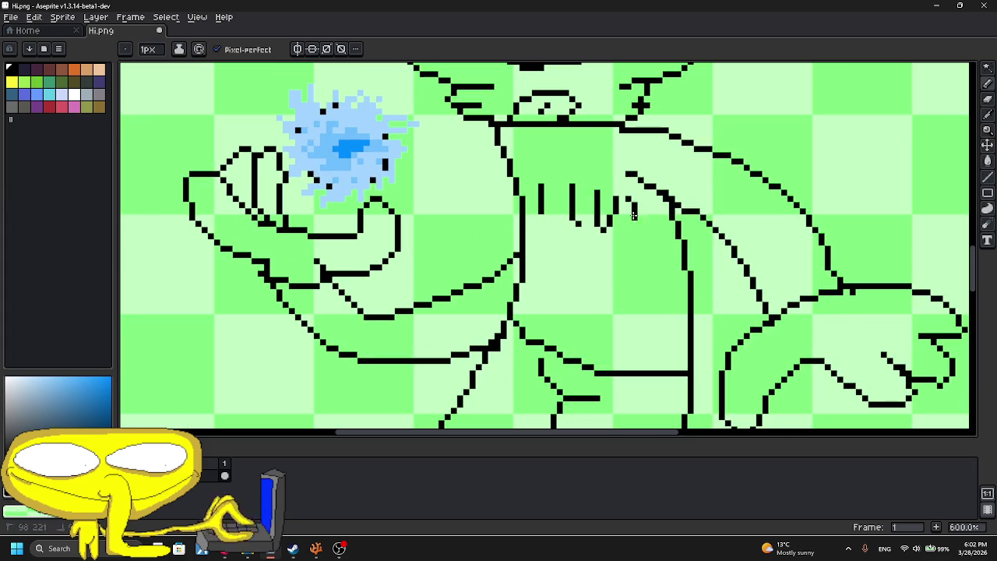
- Undo the stray strokes and draw the S below the heart
scroll(562, 249, up, 4)
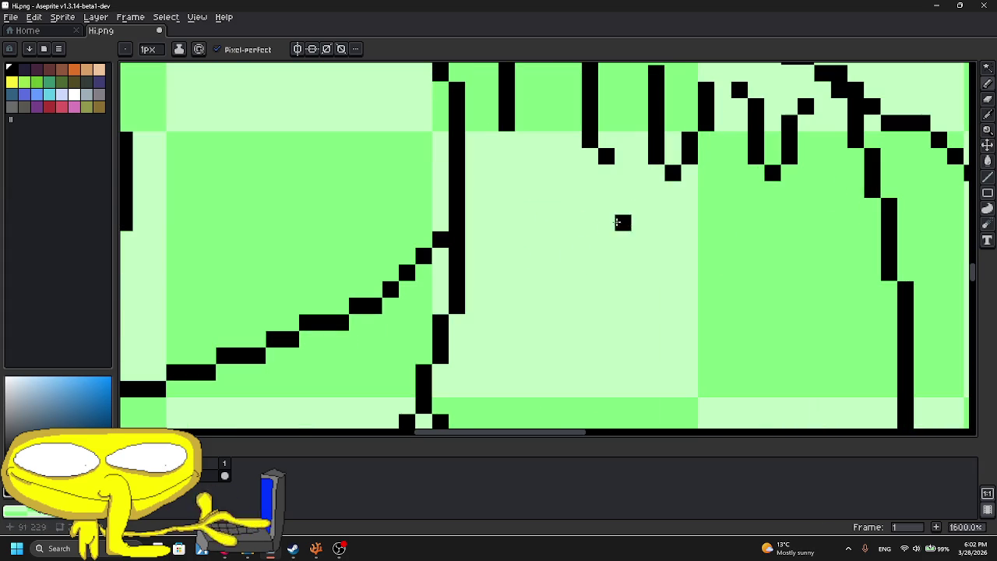
drag(581, 220, 541, 285)
key(ctrl+z)
key(v)
key(ctrl+z)
key(ctrl+z)
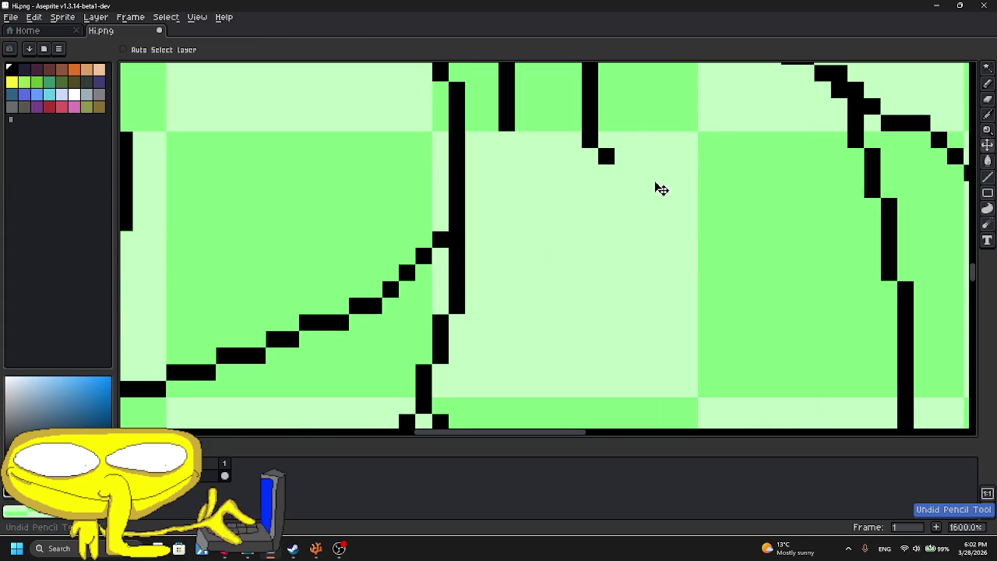
key(ctrl+z)
drag(641, 163, 597, 279)
key(b)
drag(612, 189, 644, 174)
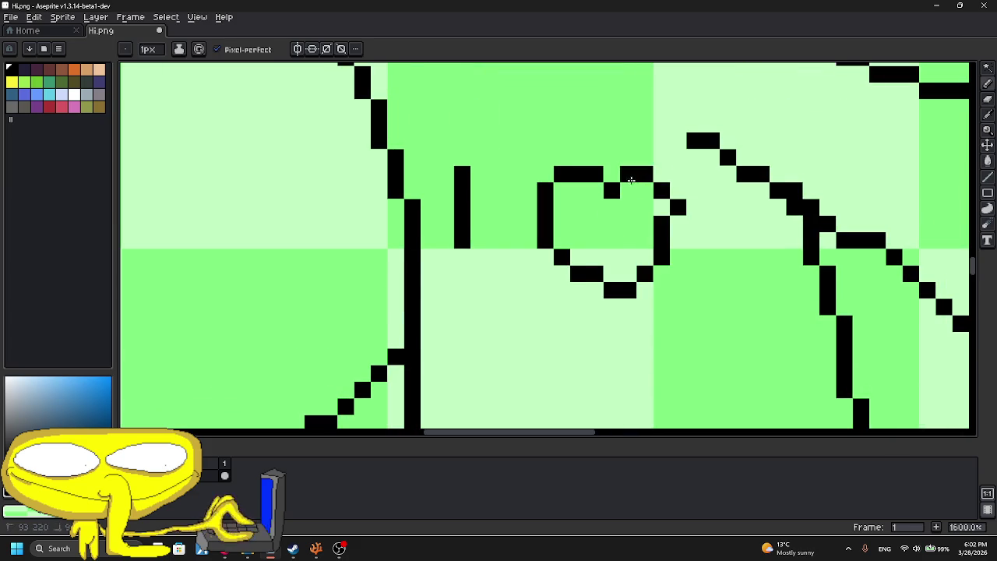
mouse_move(507, 363)
mouse_down()
mouse_move(516, 218)
mouse_move(492, 336)
mouse_up()
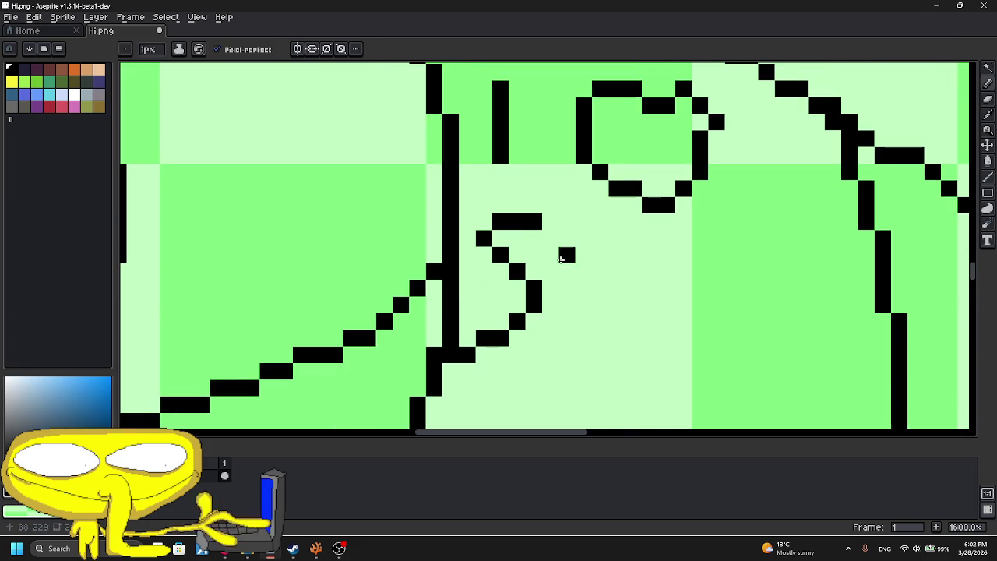
- Draw the P and the E after the S, redoing a misdrawn P loop
drag(583, 222, 568, 374)
drag(600, 237, 600, 288)
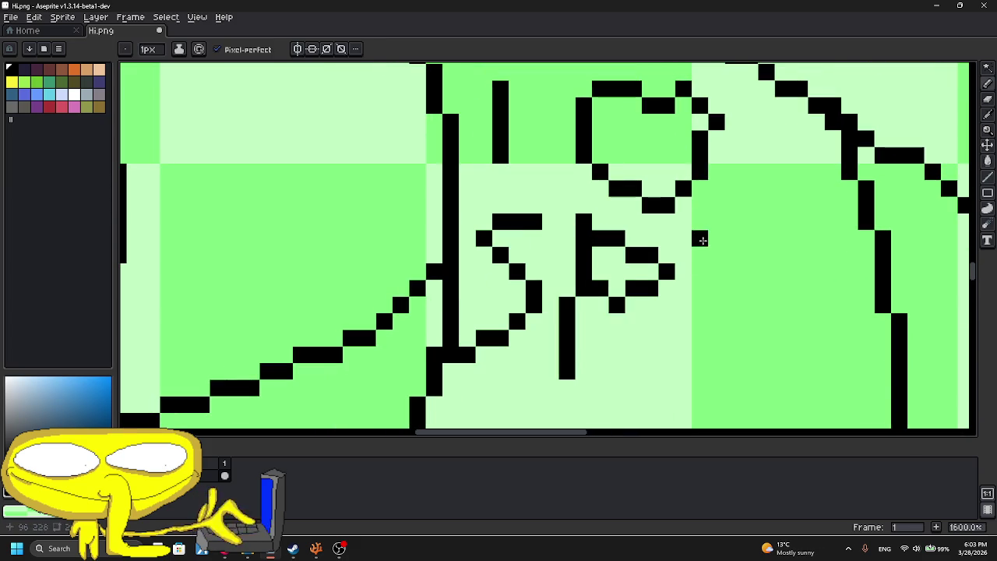
drag(700, 245, 732, 389)
key(ctrl+z)
key(ctrl+z)
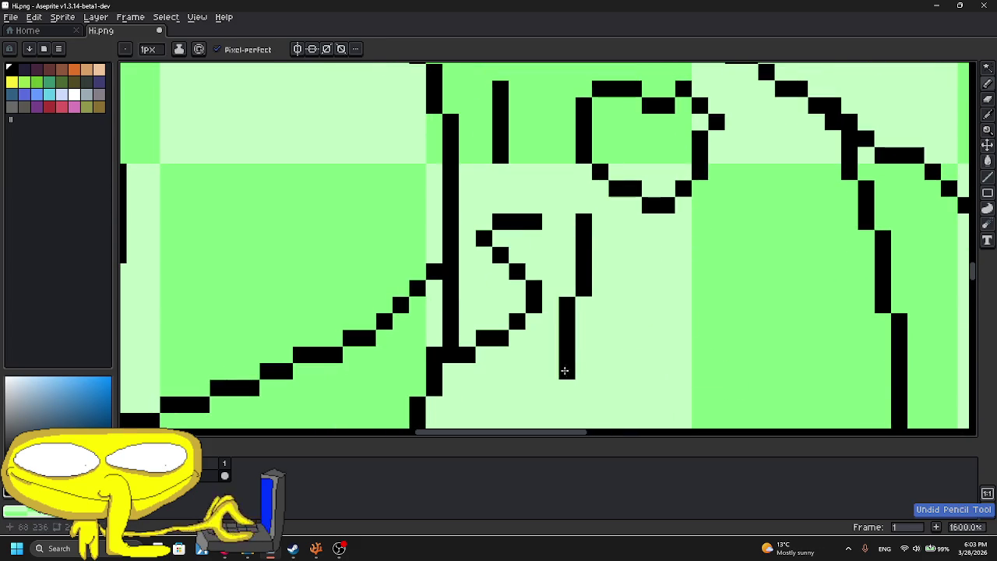
drag(600, 222, 599, 304)
mouse_move(650, 249)
mouse_down()
mouse_move(631, 390)
mouse_move(667, 387)
mouse_up()
drag(651, 272, 685, 272)
- Draw the two L letters after the E, then zoom back out
drag(717, 323, 577, 244)
drag(574, 178, 592, 325)
click(625, 178)
key(ctrl+z)
key(ctrl+z)
mouse_move(592, 193)
mouse_down()
mouse_move(575, 335)
mouse_move(622, 344)
mouse_up()
drag(659, 207, 623, 321)
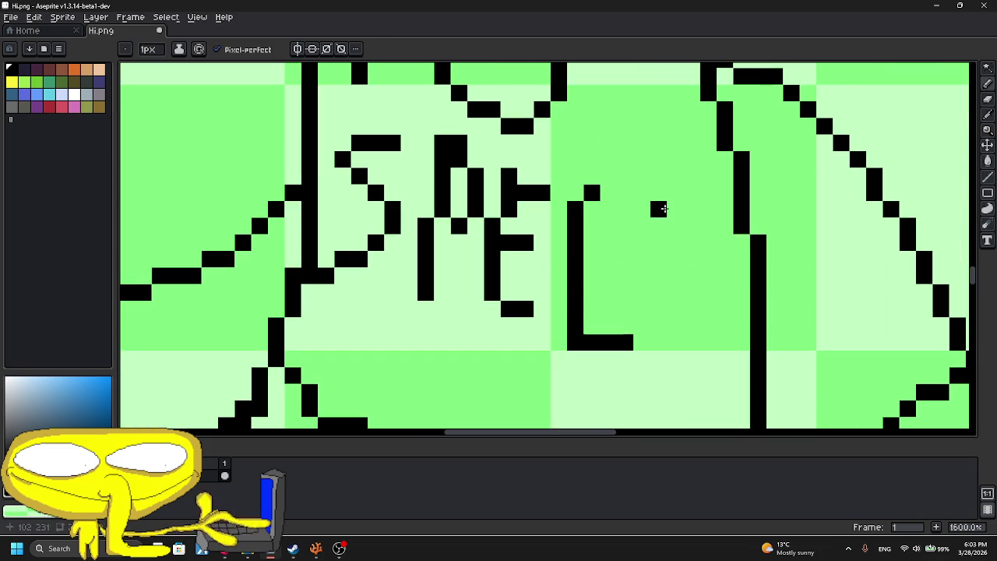
mouse_move(642, 196)
mouse_down()
mouse_move(619, 289)
mouse_move(682, 310)
mouse_up()
mouse_move(707, 193)
mouse_down()
mouse_move(721, 271)
mouse_move(687, 289)
mouse_up()
scroll(686, 281, down, 5)
scroll(677, 237, down, 1)
scroll(670, 228, down, 1)
scroll(669, 226, up, 1)
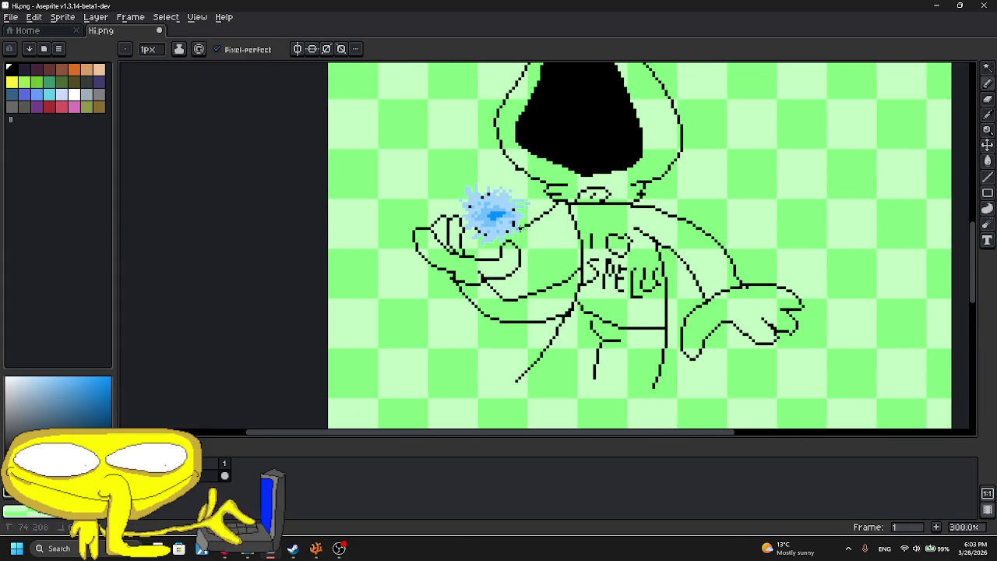
- Add a new layer and sketch the cloak outline from the neck past the orb arm
right_click(186, 476)
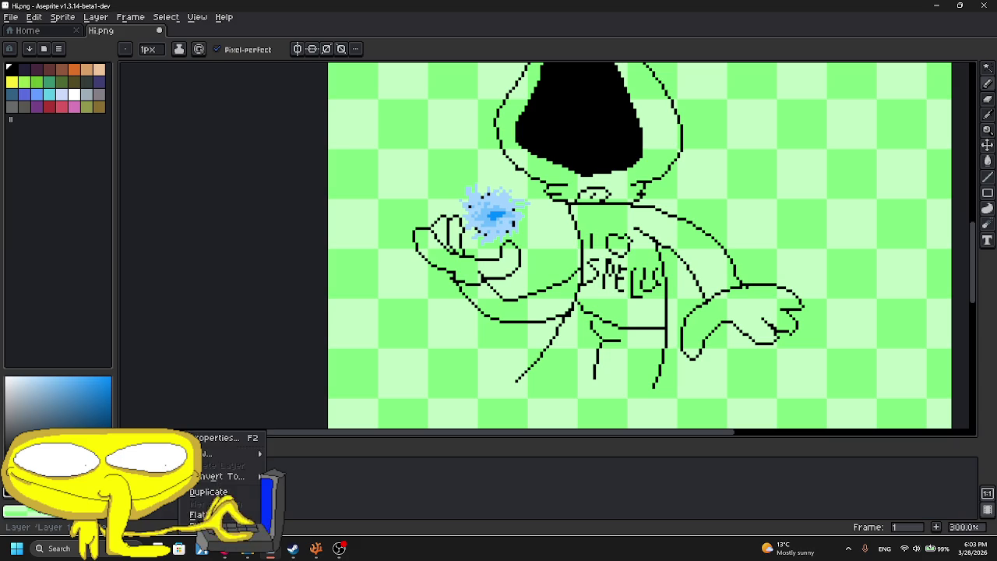
click(321, 443)
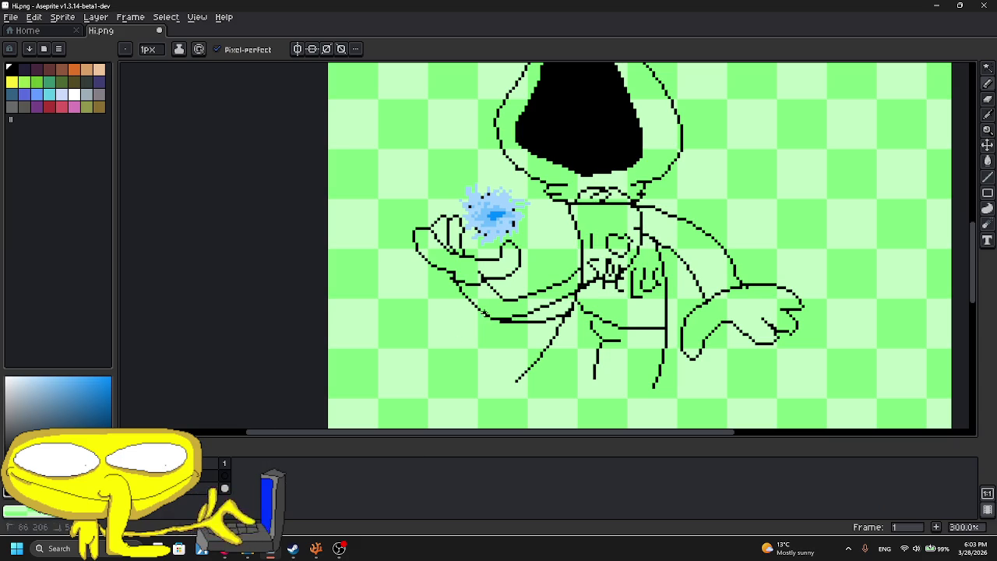
drag(562, 194, 604, 197)
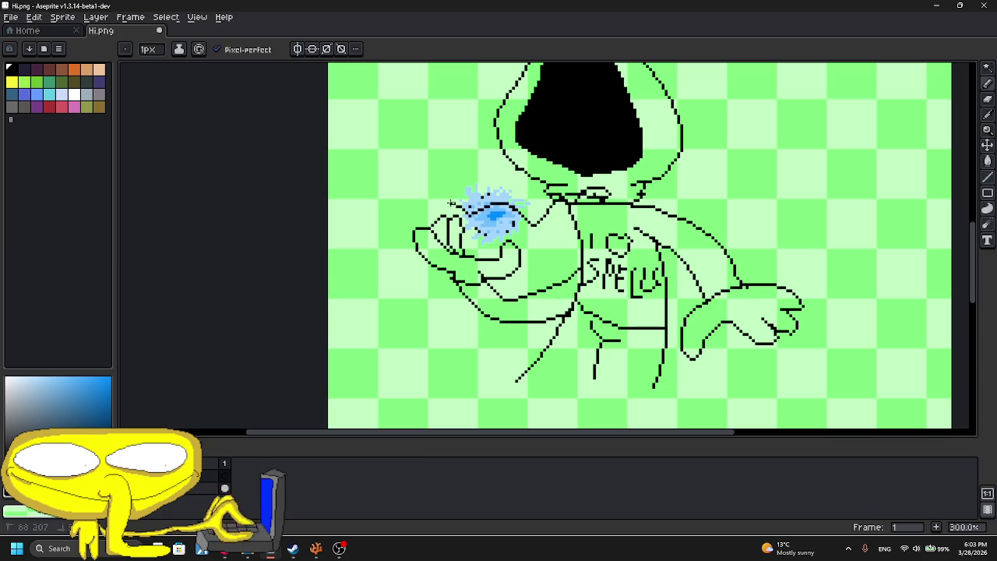
key(ctrl+z)
drag(534, 205, 501, 176)
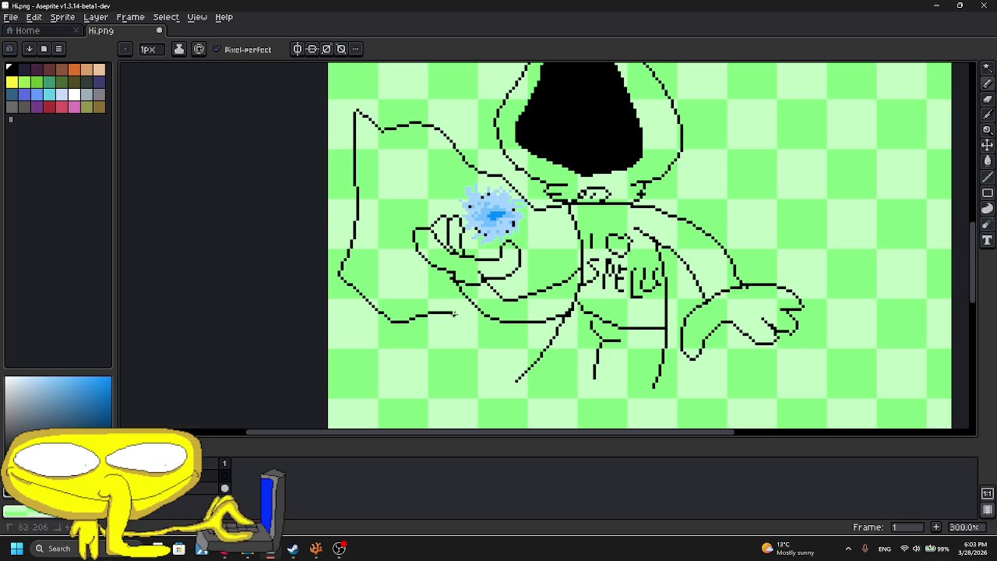
key(ctrl+z)
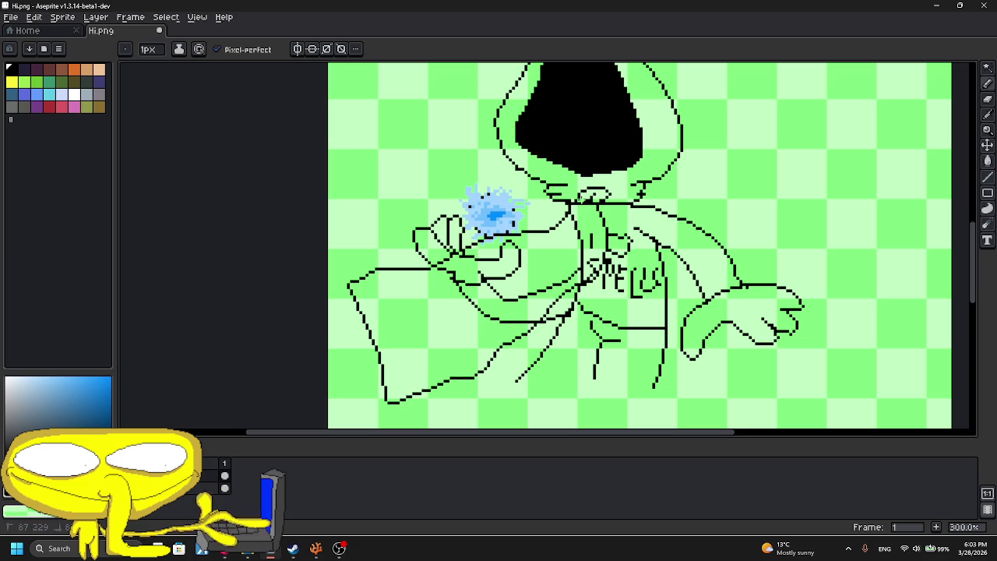
scroll(966, 115, up, 1)
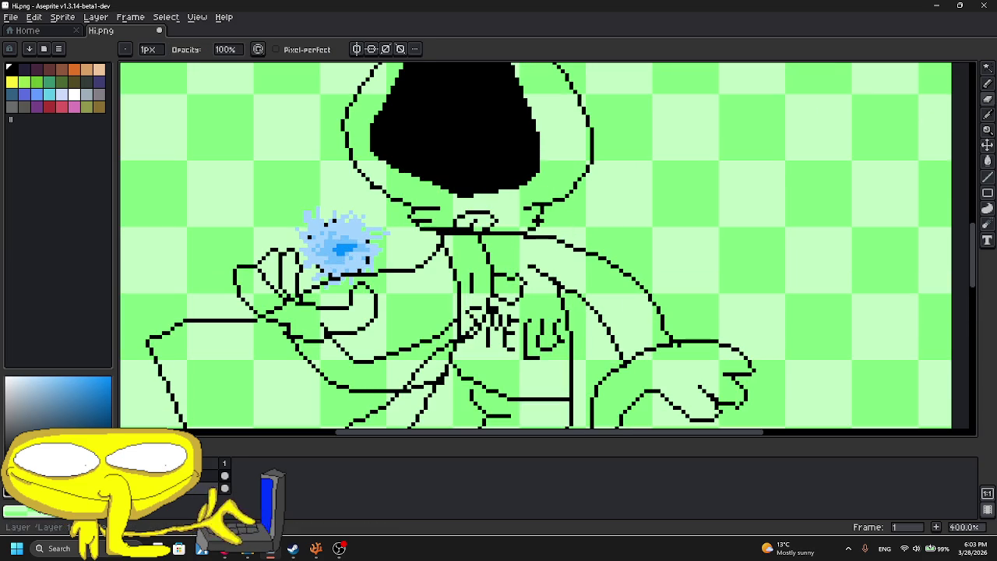
- Select the lower layer and bucket-fill the cloak dark blue
double_click(209, 476)
click(991, 203)
click(209, 487)
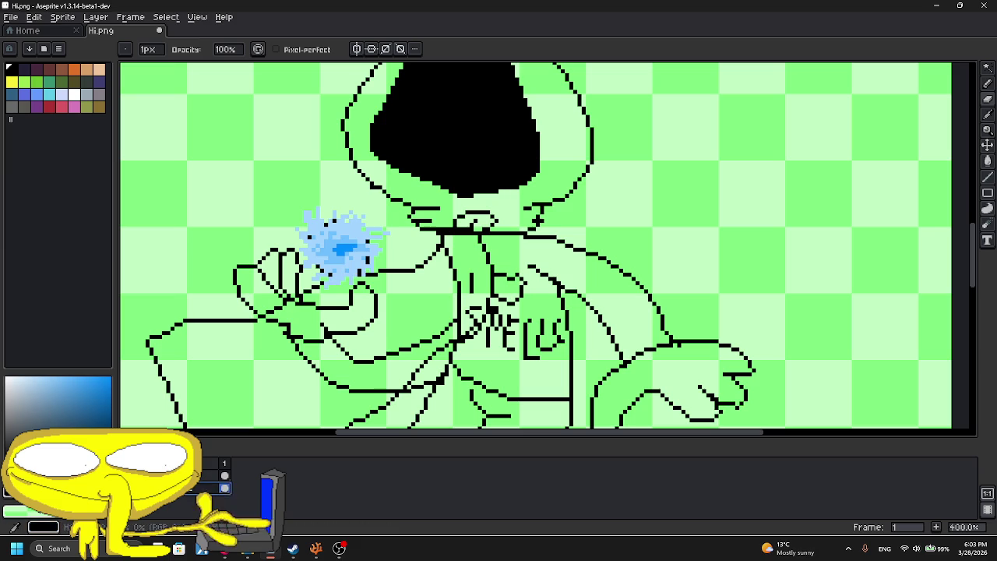
click(63, 434)
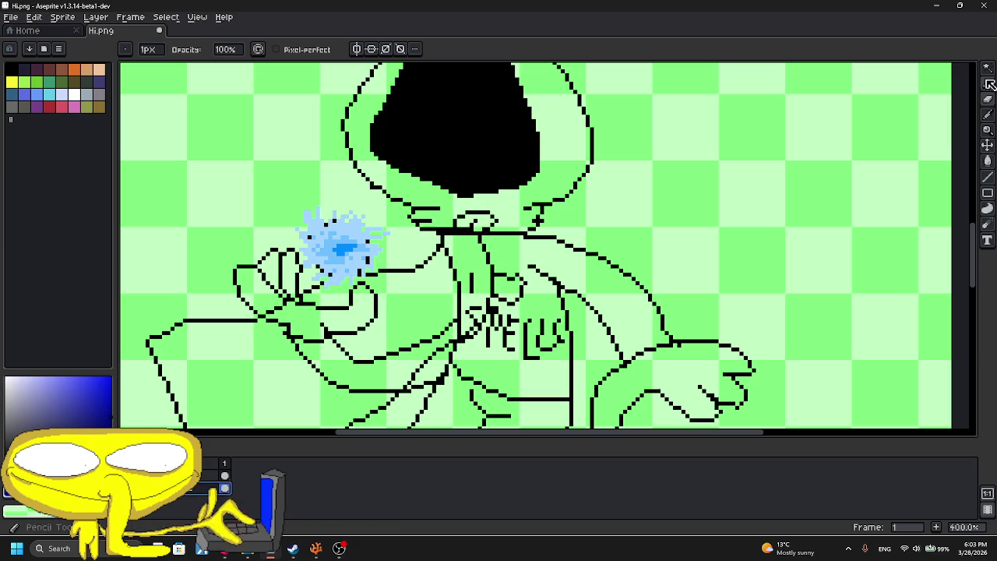
click(987, 208)
click(415, 301)
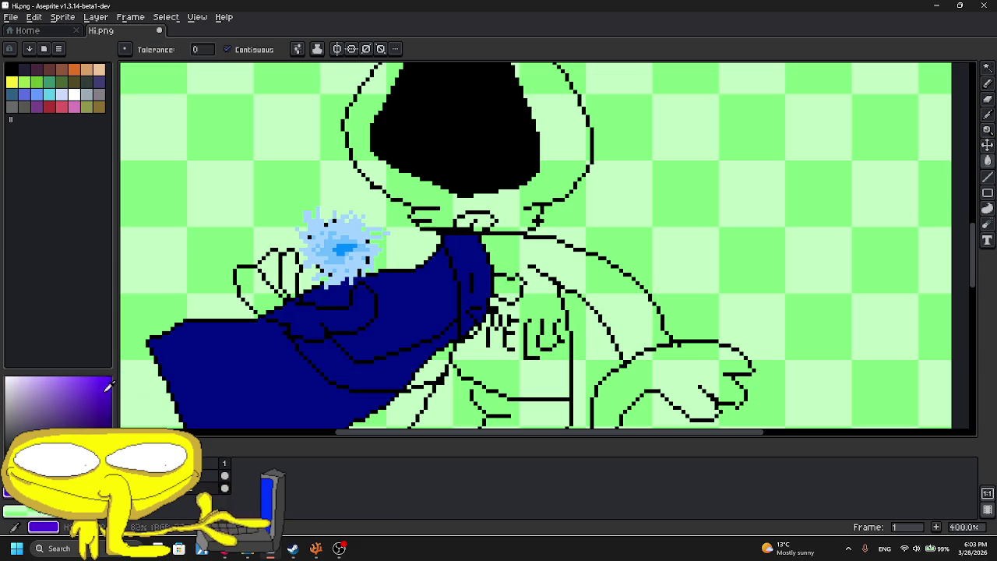
- Recolour the cloak and the hood purple, undoing an accidental whole-canvas fill
click(389, 354)
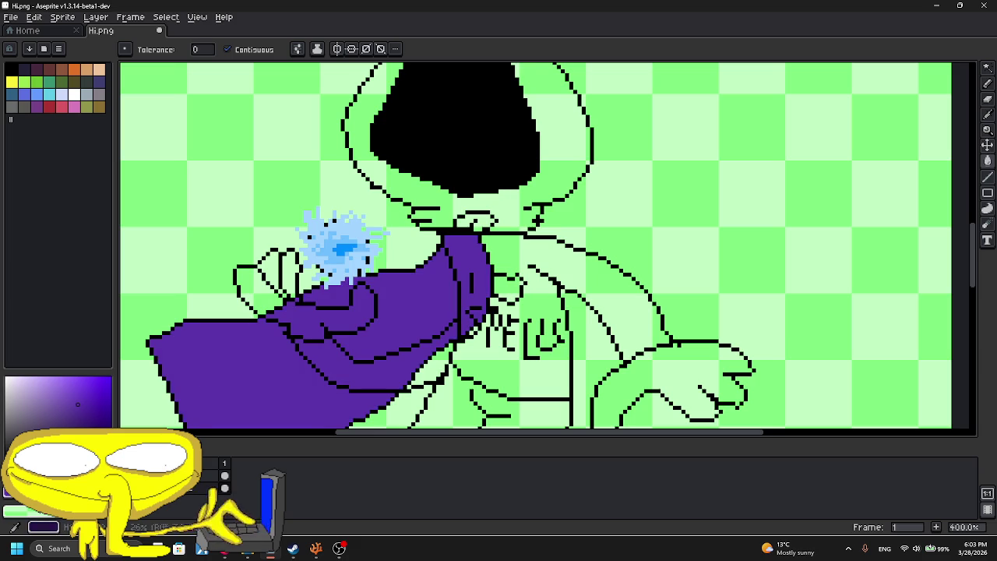
drag(357, 315, 391, 345)
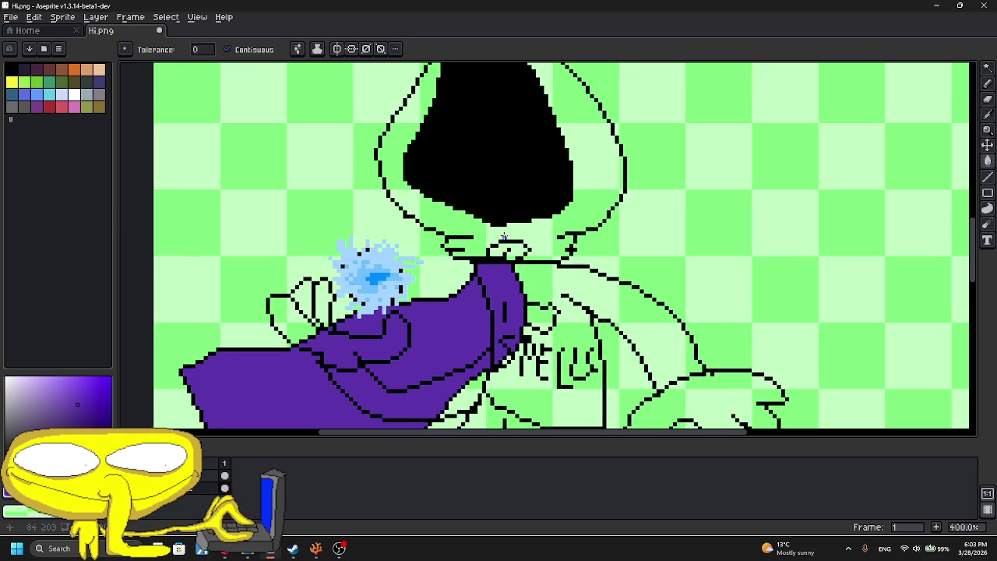
click(502, 239)
key(ctrl+z)
click(538, 248)
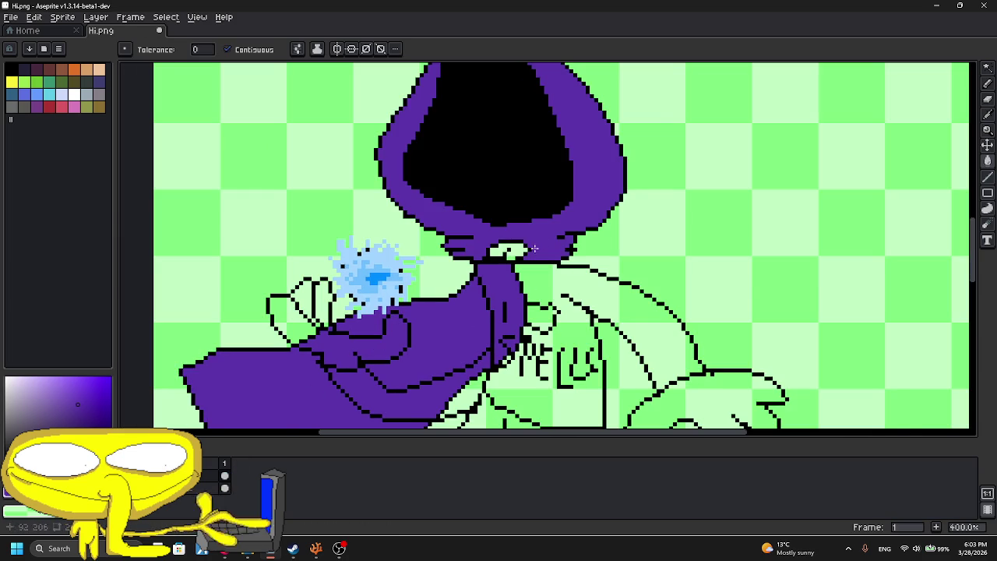
mouse_move(565, 245)
mouse_down()
mouse_move(530, 213)
mouse_move(575, 273)
mouse_up()
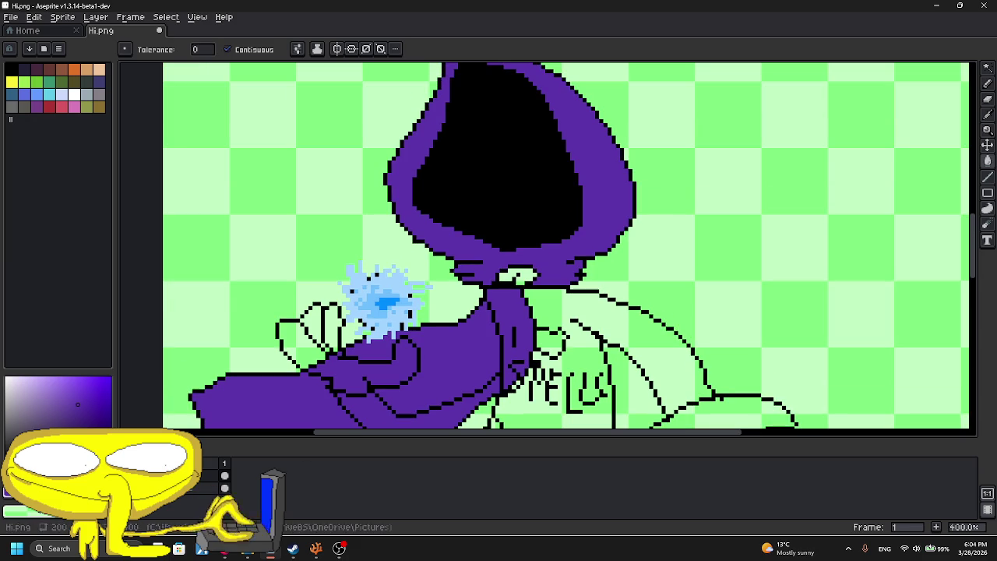
- Switch the paint colour to dark red and recentre the view on the character
drag(81, 433, 111, 433)
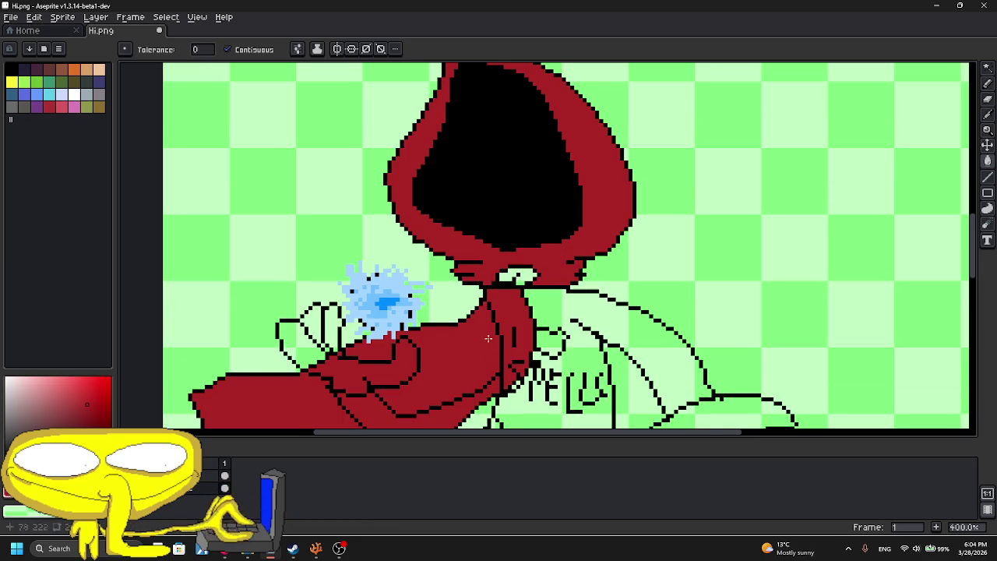
scroll(490, 344, down, 2)
scroll(475, 327, down, 3)
scroll(459, 312, up, 2)
scroll(446, 297, up, 1)
drag(447, 297, 442, 277)
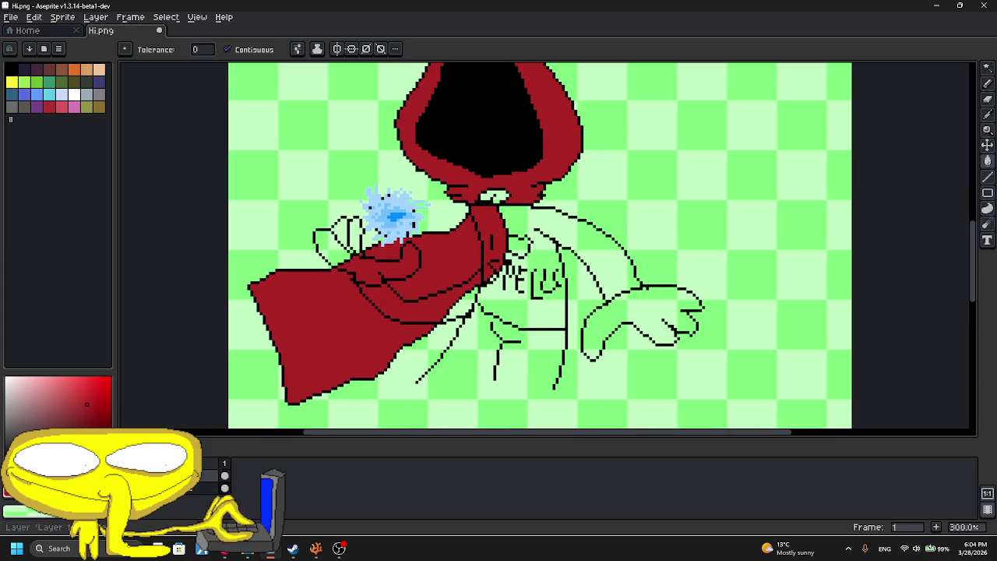
- Fill both hands with a cream skin colour
drag(39, 397, 28, 363)
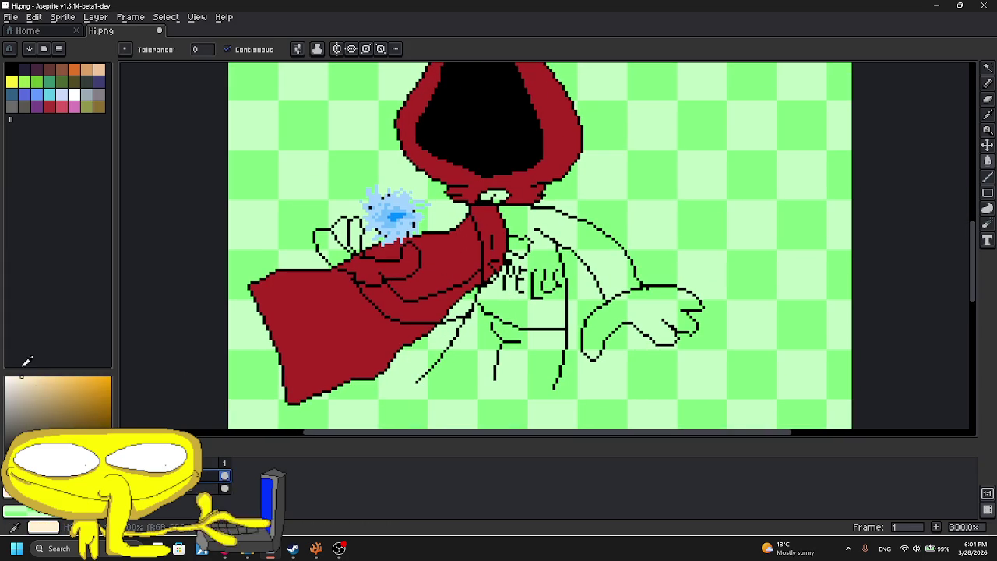
scroll(268, 218, up, 2)
click(399, 285)
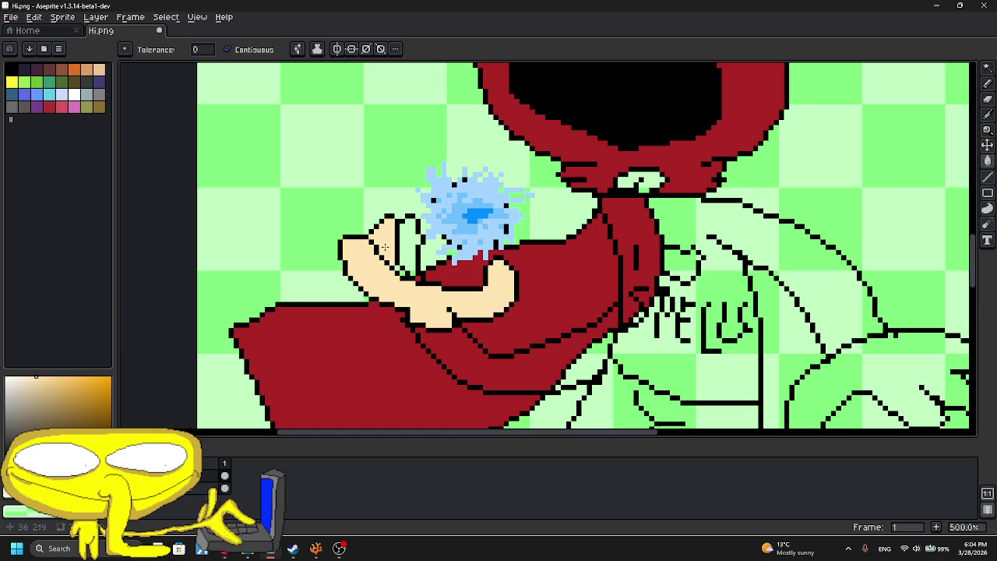
scroll(397, 264, up, 5)
scroll(405, 280, down, 7)
click(683, 336)
scroll(693, 339, up, 4)
click(988, 85)
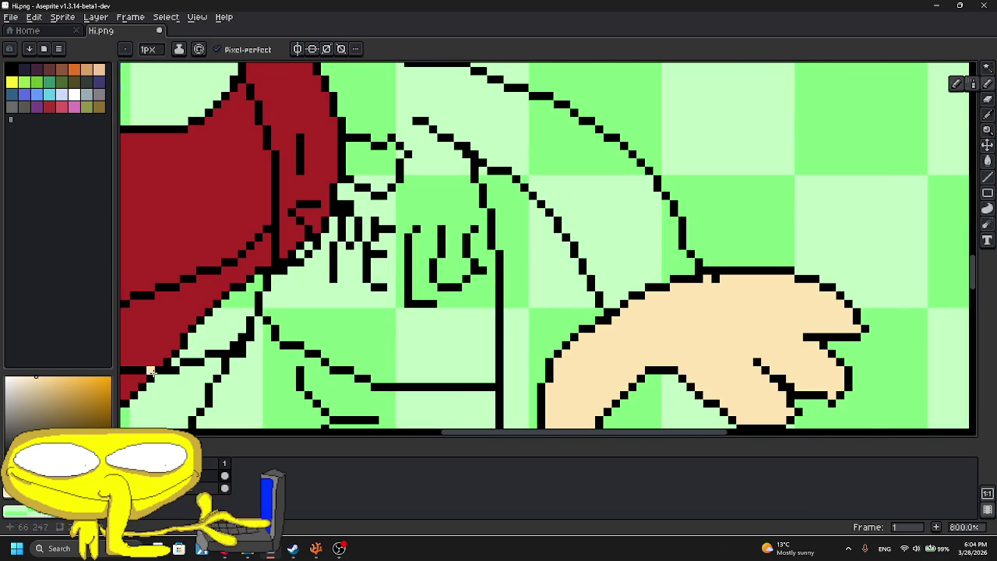
- Fill the shirt and left sleeve purple and the heart red
scroll(765, 362, down, 2)
scroll(713, 327, down, 2)
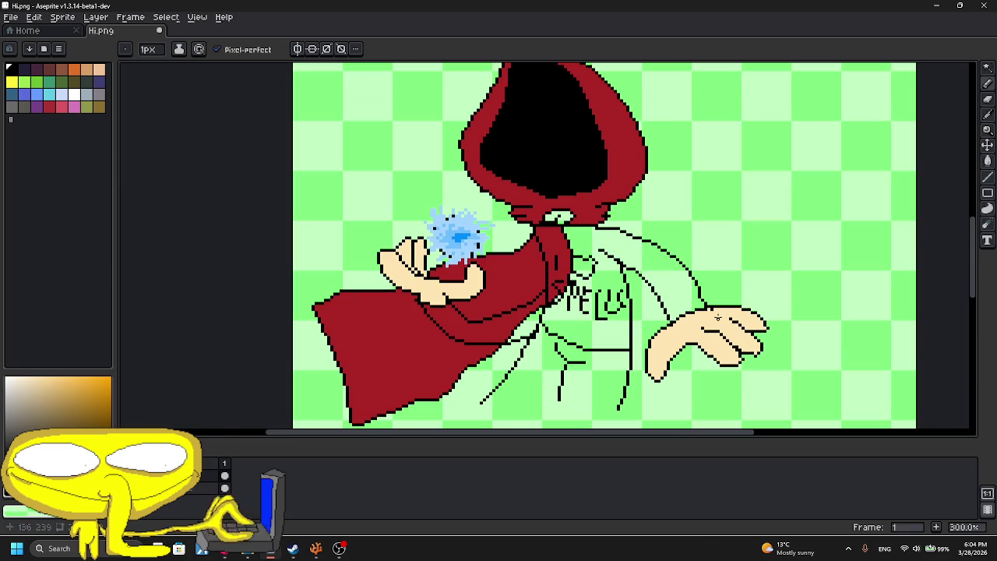
scroll(713, 310, up, 1)
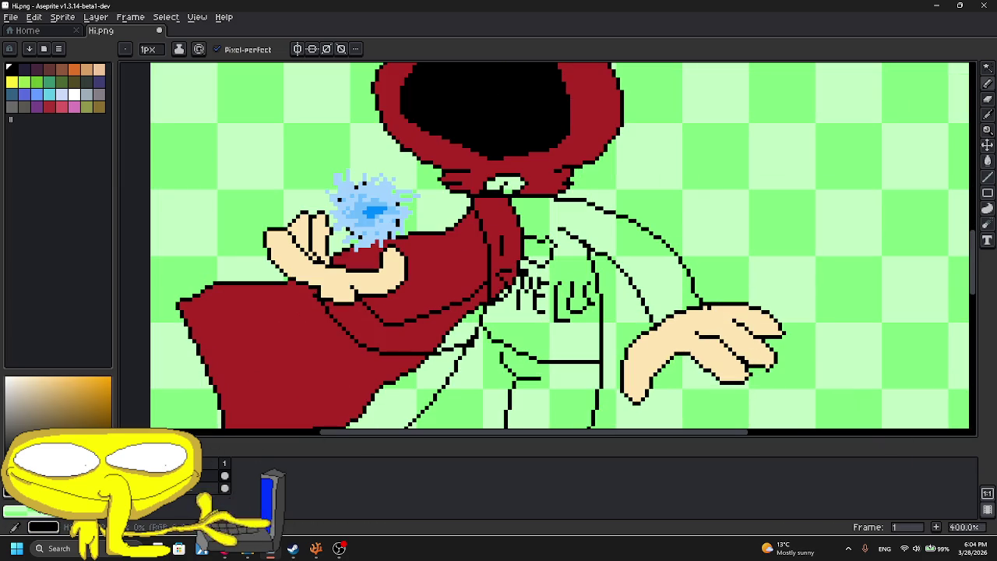
drag(15, 434, 91, 434)
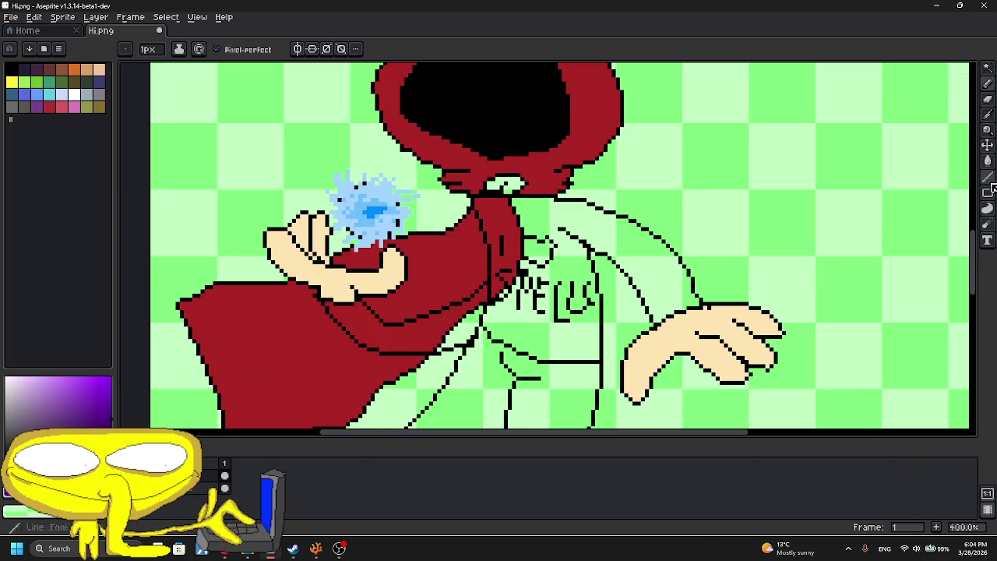
key(v)
click(987, 161)
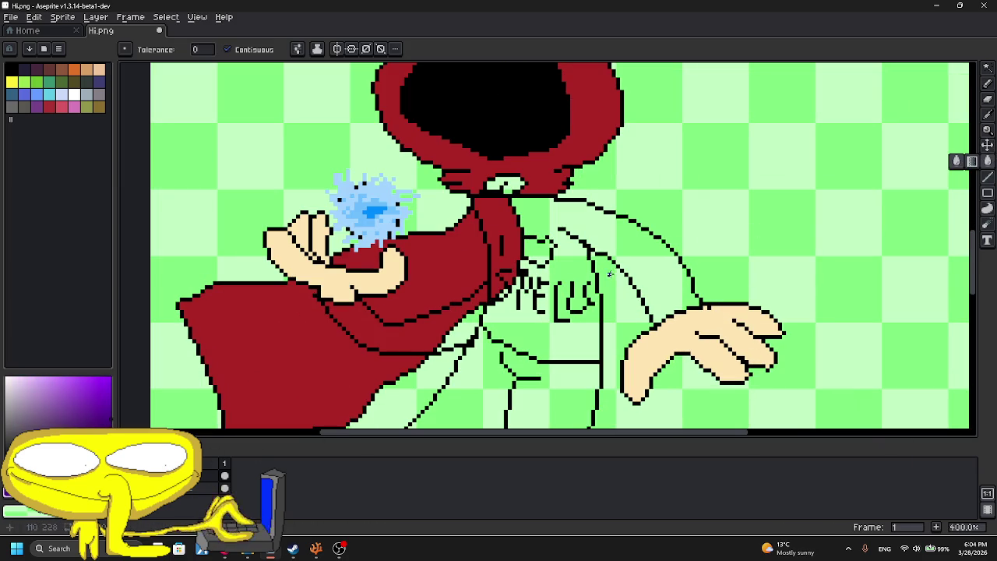
click(612, 274)
click(428, 330)
scroll(483, 308, up, 3)
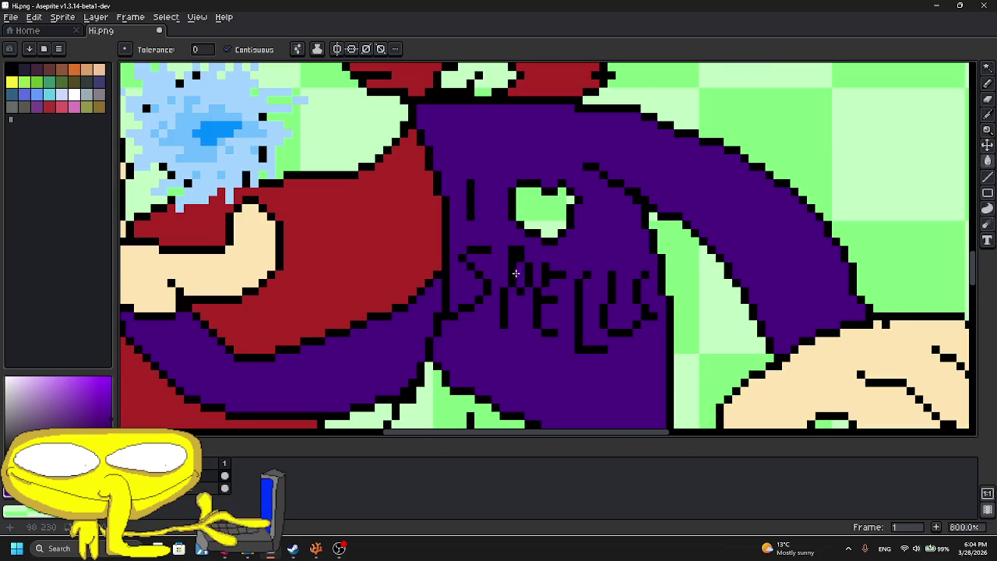
click(543, 212)
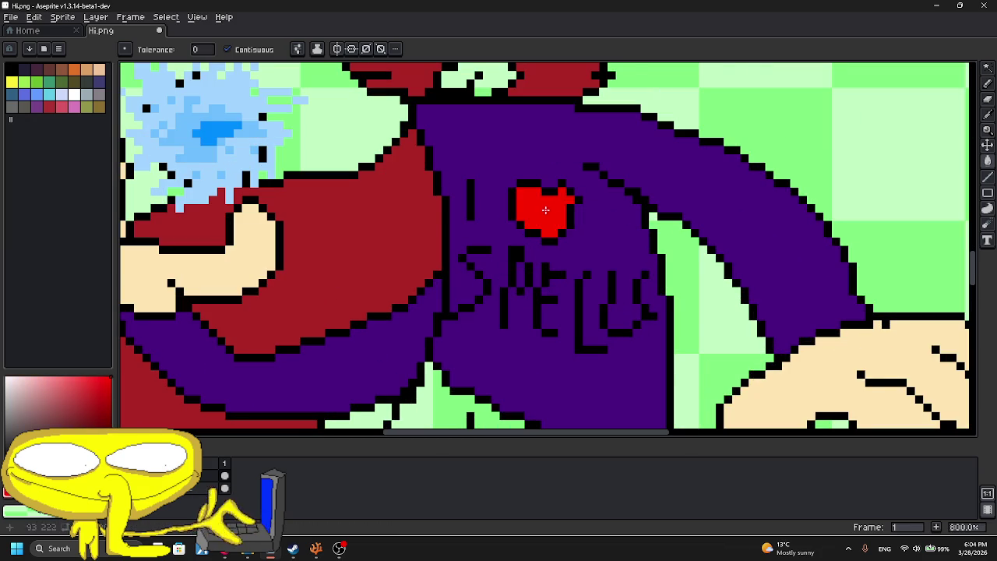
scroll(543, 211, down, 3)
scroll(708, 234, up, 3)
- Draw black fold lines on the right sleeve cuff where it meets the hand
click(987, 83)
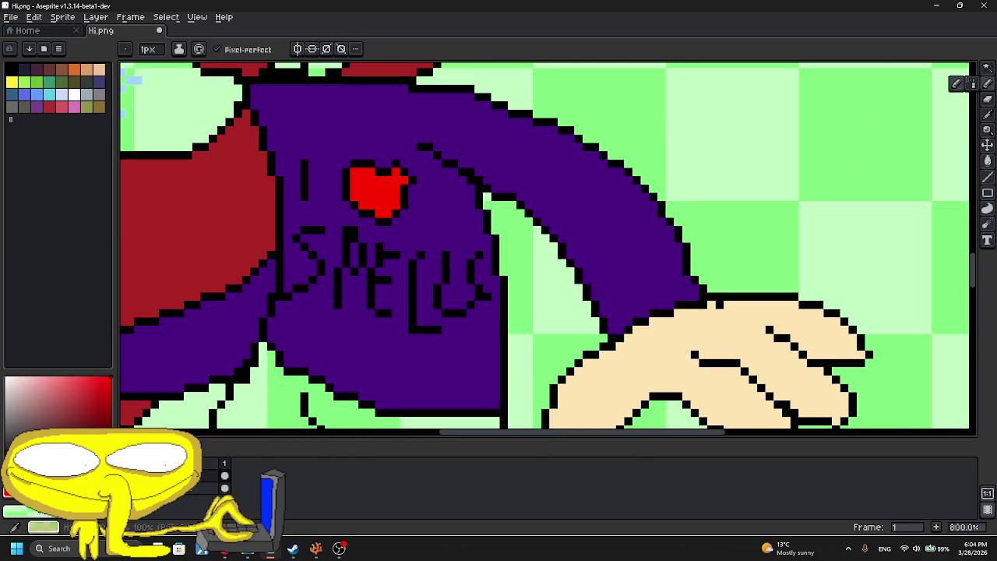
scroll(606, 302, up, 2)
drag(605, 301, 689, 240)
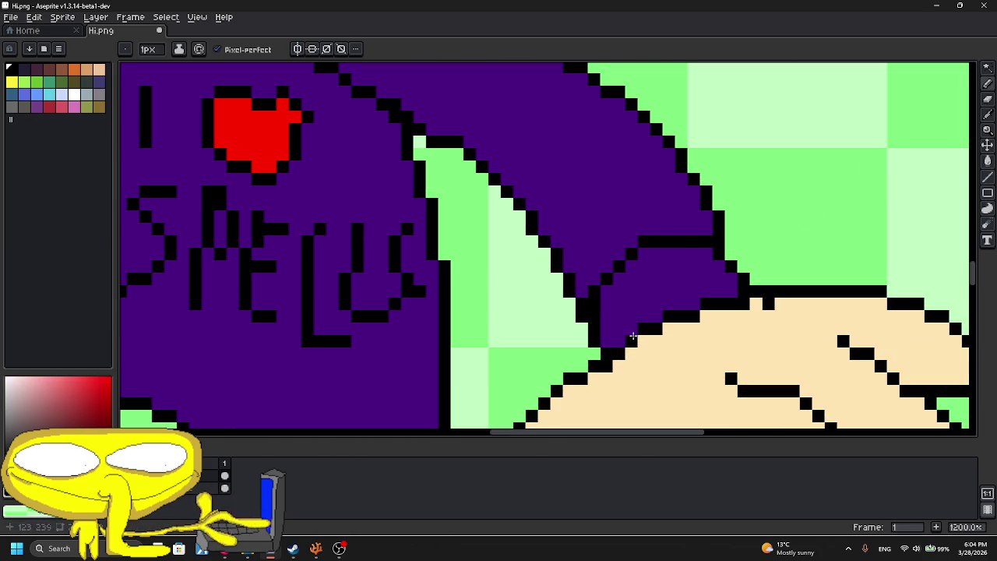
drag(632, 334, 605, 275)
drag(672, 312, 654, 250)
mouse_move(723, 299)
mouse_down()
mouse_move(703, 285)
mouse_move(690, 249)
mouse_up()
click(223, 550)
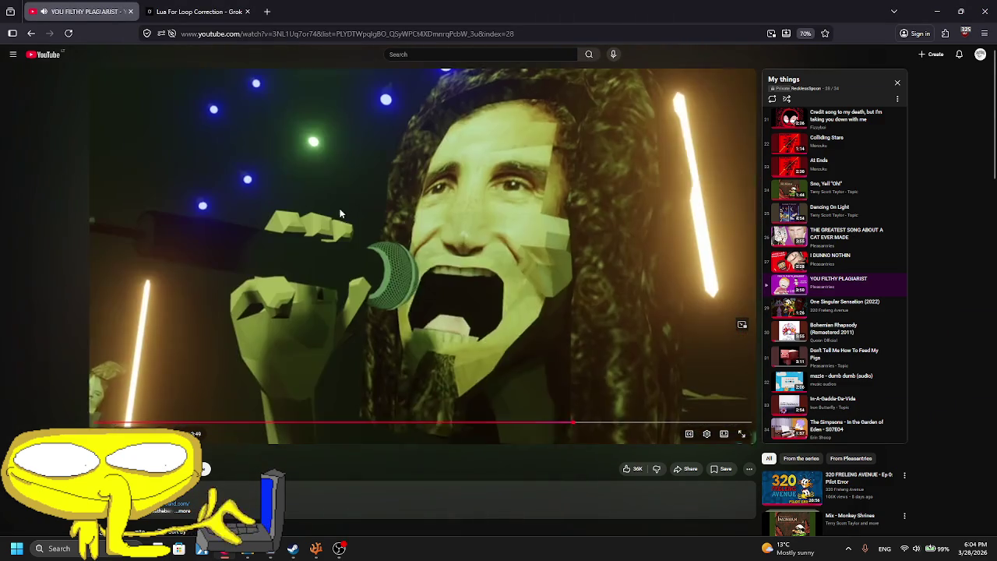
- Pause the YouTube music video and return to the Aseprite drawing
key(space)
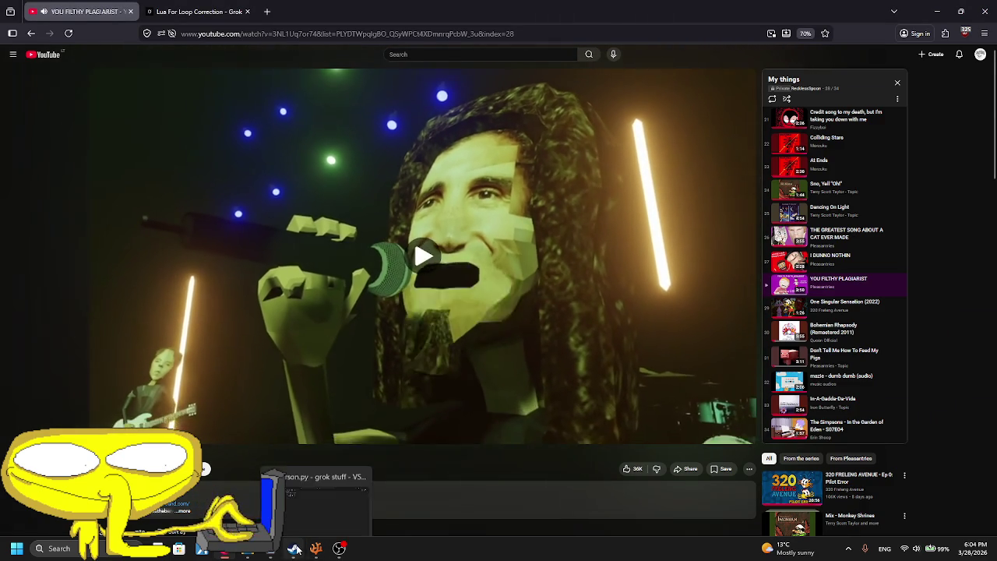
key(alt+Tab)
scroll(325, 275, up, 4)
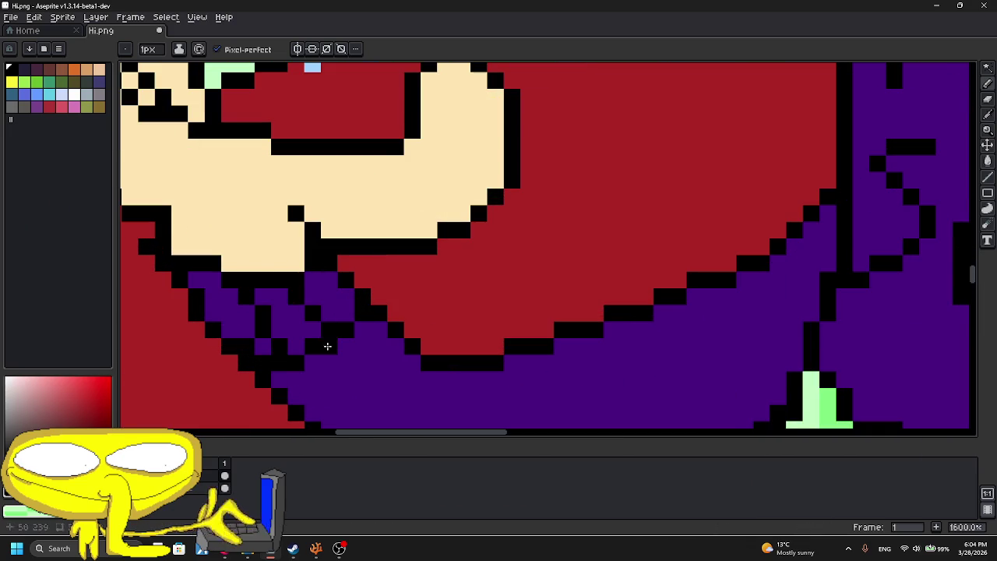
- Outline the jeans' bottom edge and fill the legs with navy blue
scroll(327, 346, down, 6)
scroll(440, 305, up, 2)
scroll(440, 305, up, 1)
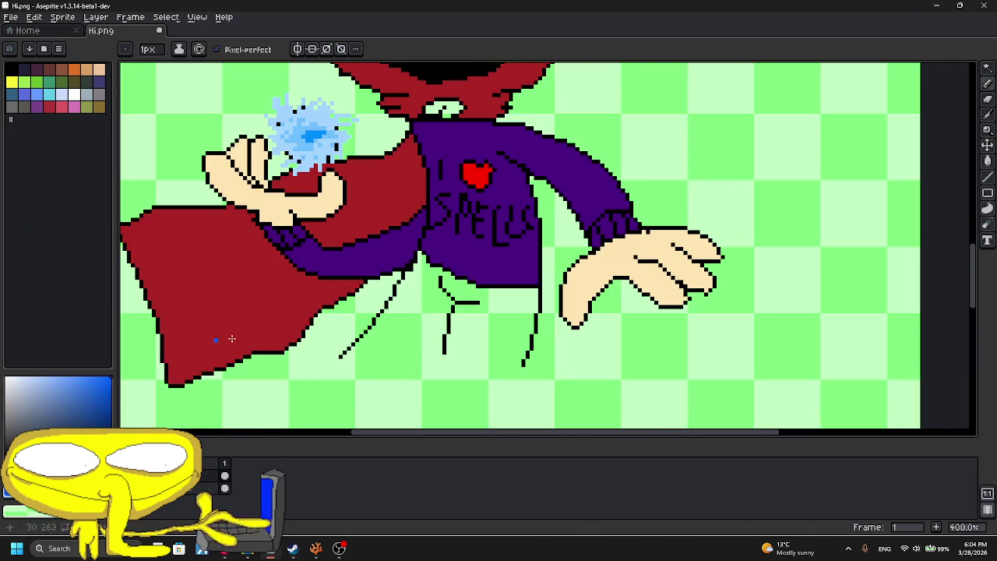
scroll(357, 349, up, 2)
drag(338, 359, 546, 373)
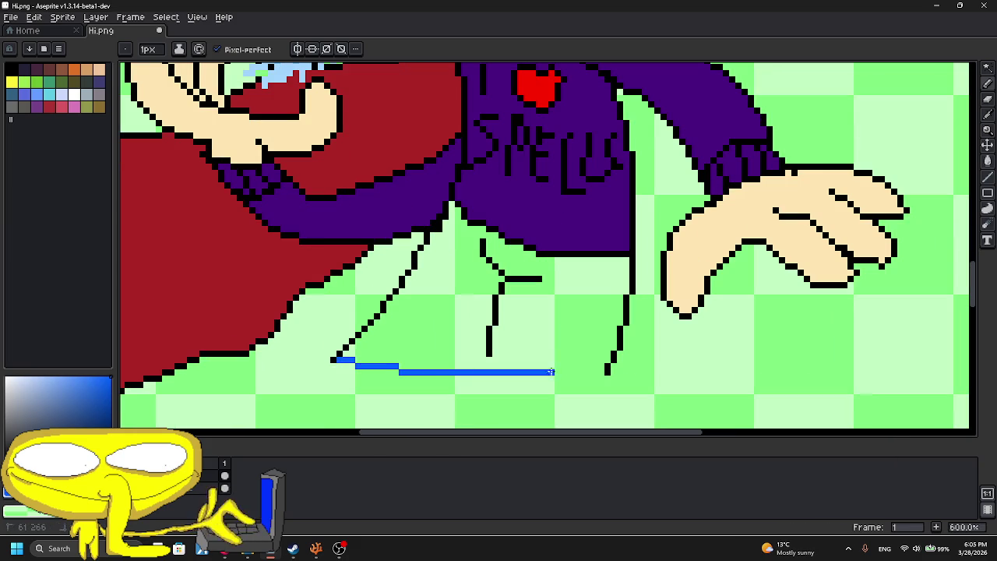
click(988, 162)
click(473, 330)
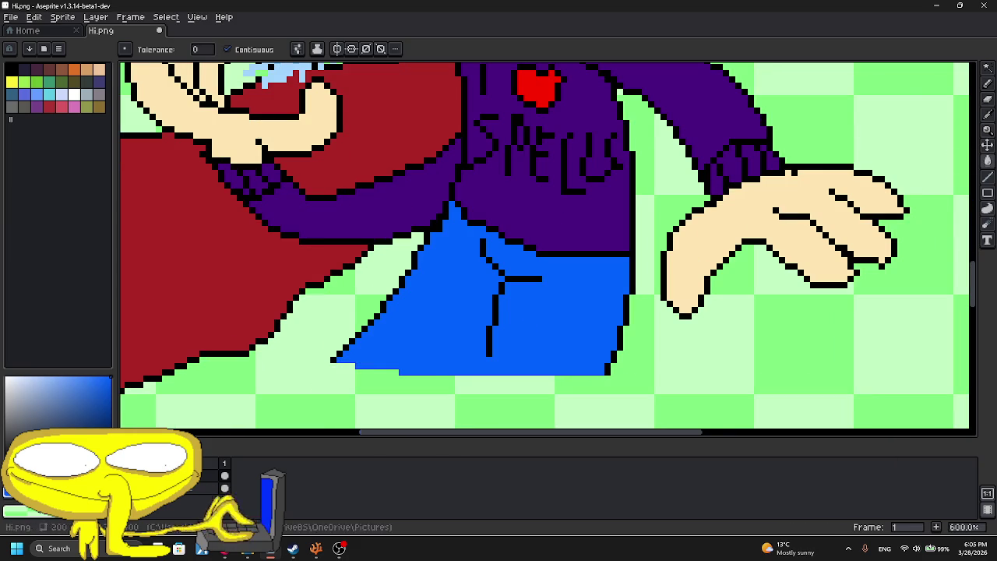
click(79, 418)
click(445, 278)
- Colour the eye under the hood bright yellow
scroll(448, 280, down, 3)
scroll(460, 233, down, 2)
scroll(461, 202, up, 2)
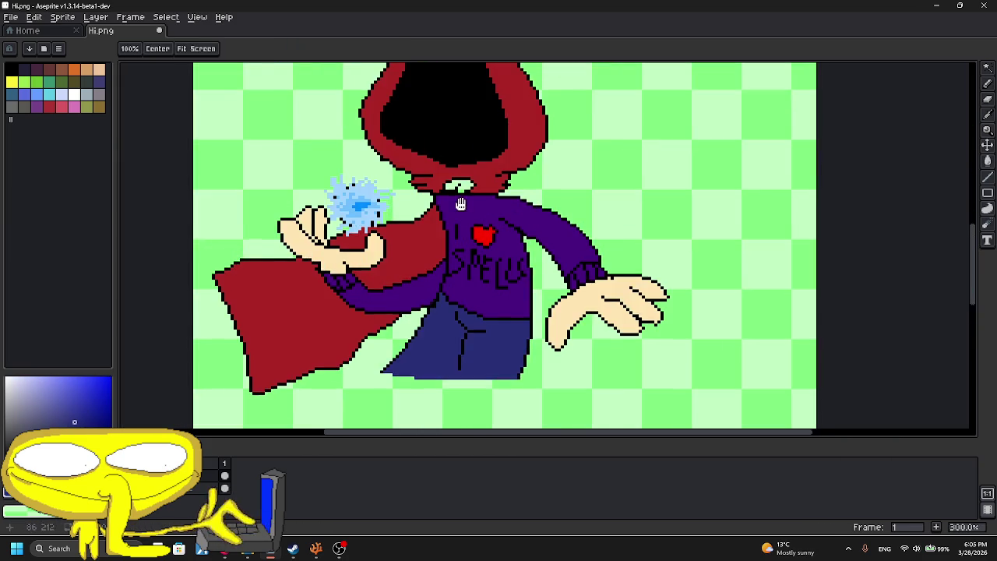
drag(460, 202, 466, 275)
click(12, 81)
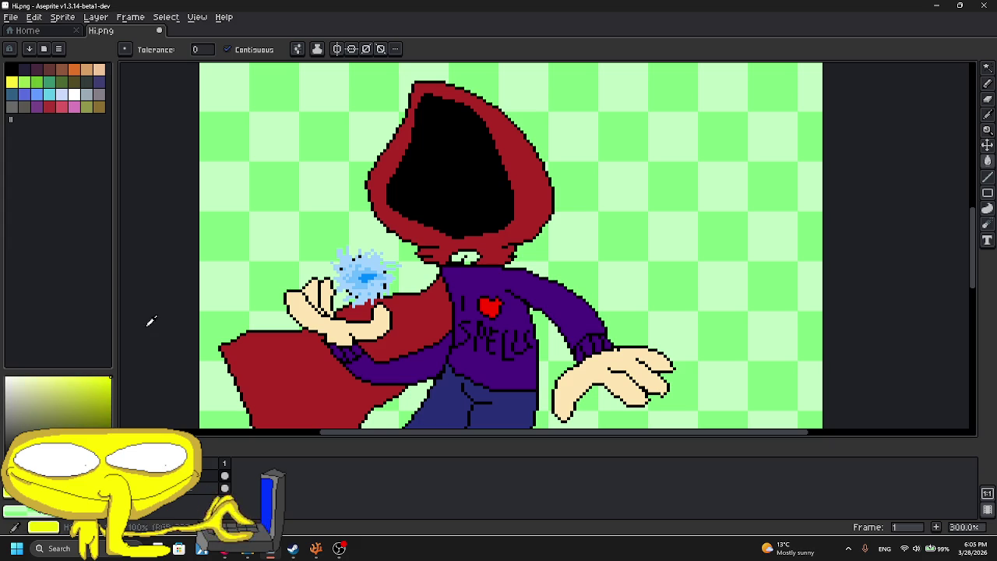
scroll(468, 249, up, 3)
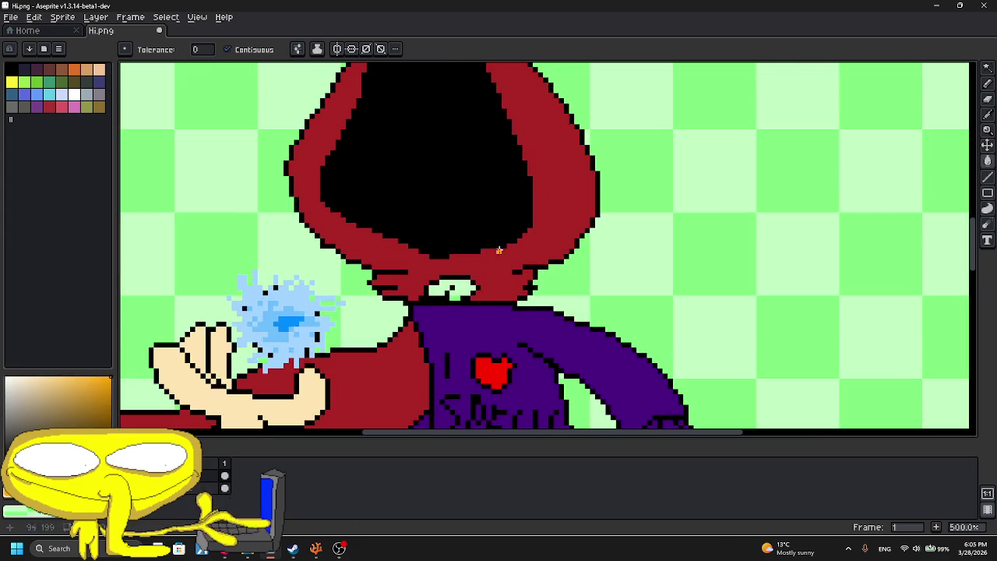
click(111, 381)
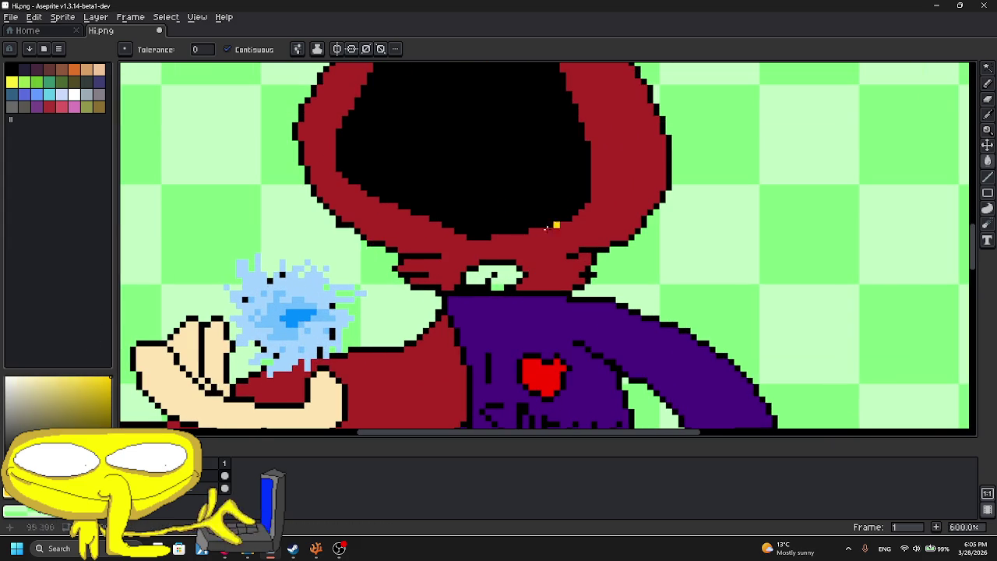
click(492, 269)
- Cycle through the Move, Pencil and Eyedropper tools
scroll(493, 265, down, 5)
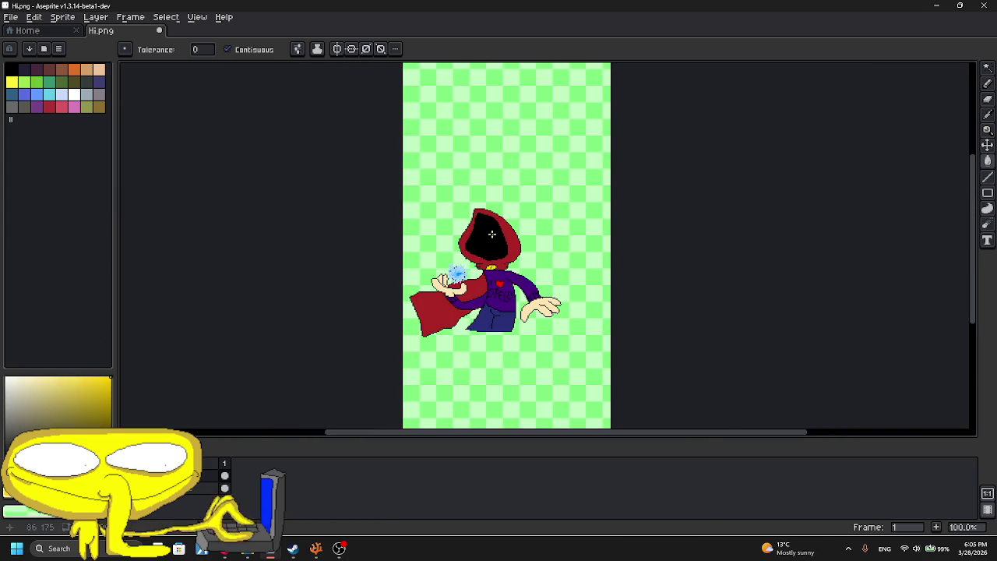
scroll(492, 233, up, 1)
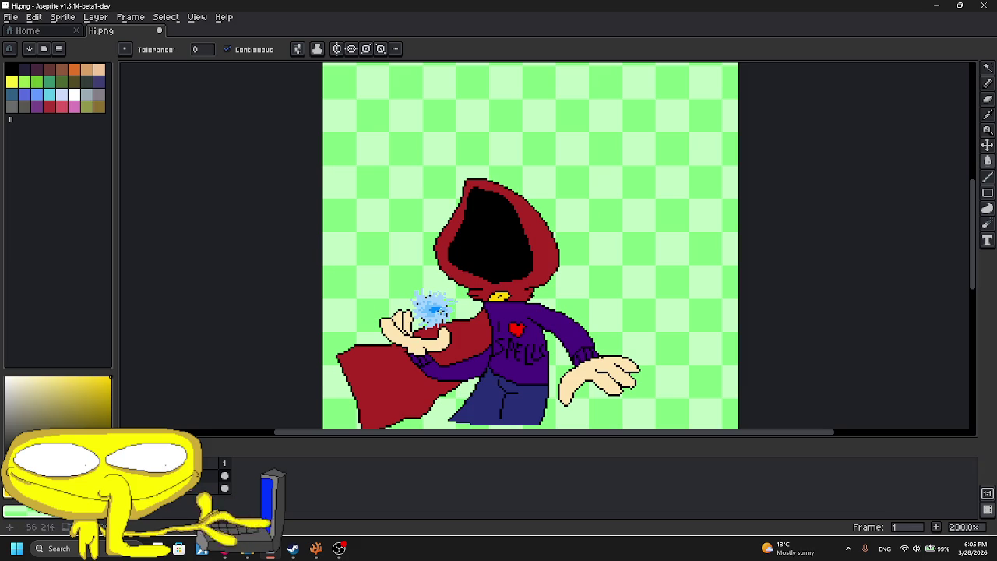
click(987, 145)
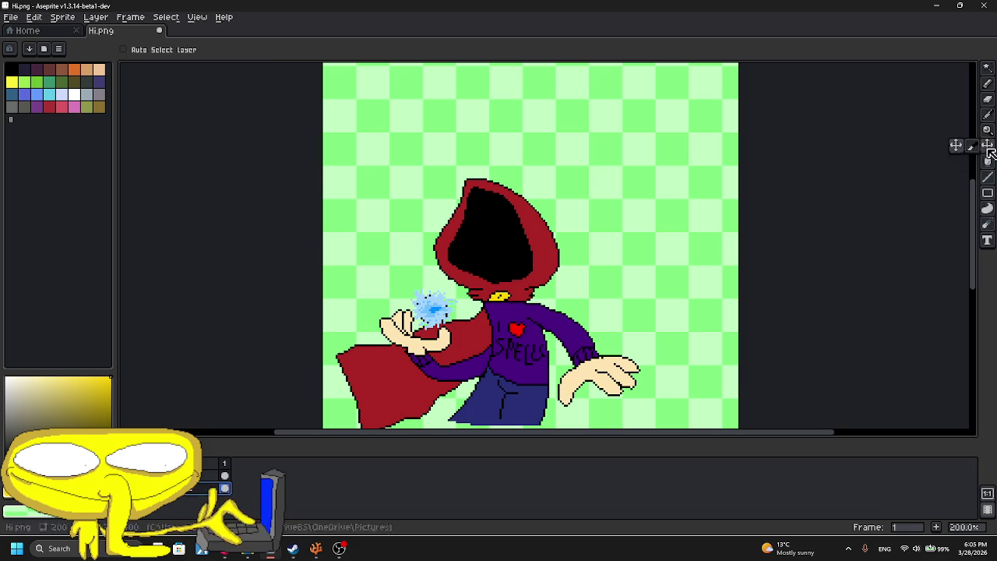
scroll(618, 251, down, 1)
scroll(618, 251, down, 1)
scroll(605, 276, up, 1)
scroll(594, 272, up, 1)
scroll(421, 243, up, 1)
click(987, 85)
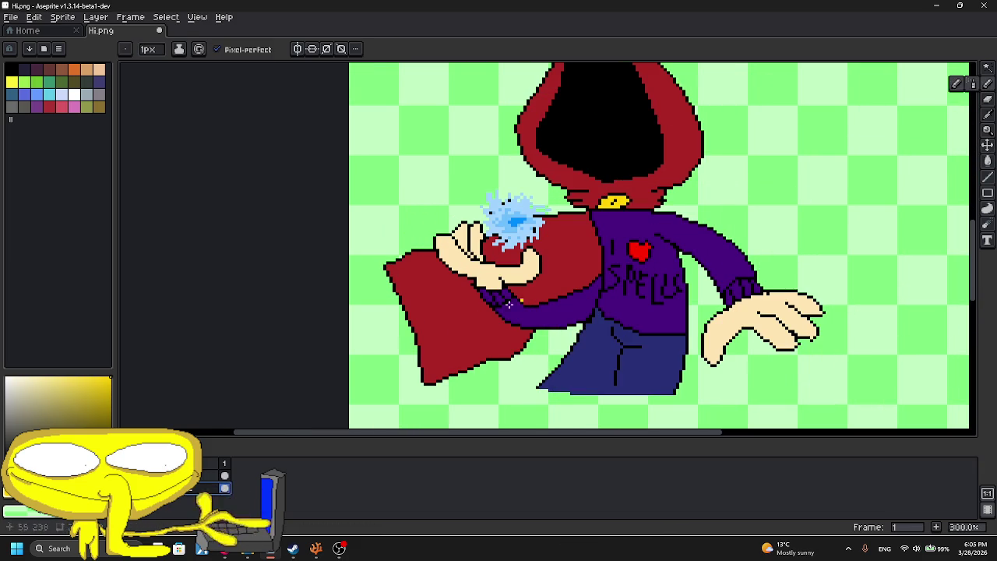
click(988, 114)
- Solo the cape layer, draw a shadow boundary and fill the lower cape dark red
click(229, 496)
click(988, 84)
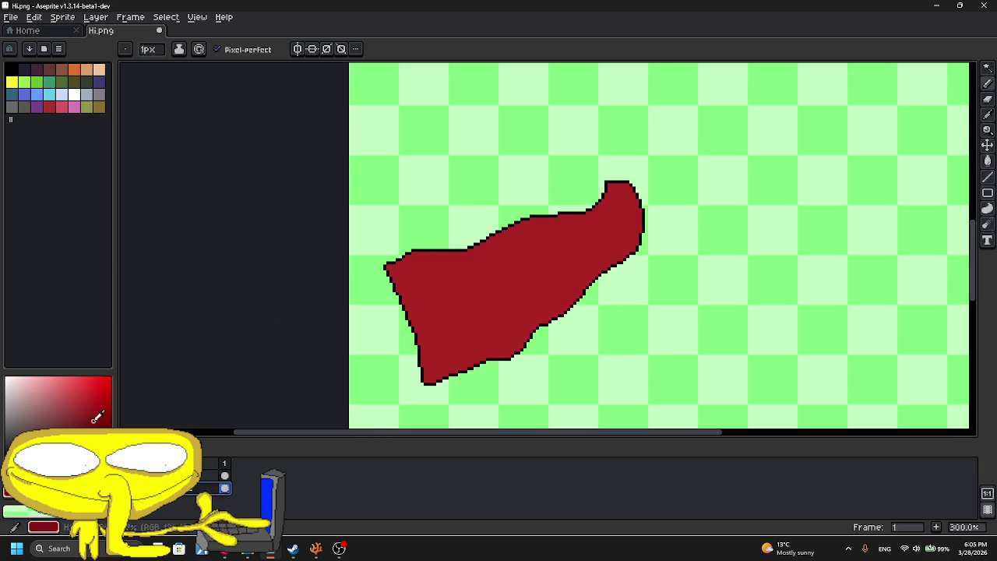
scroll(617, 168, up, 3)
mouse_move(578, 211)
mouse_down()
mouse_move(341, 301)
mouse_move(197, 316)
mouse_up()
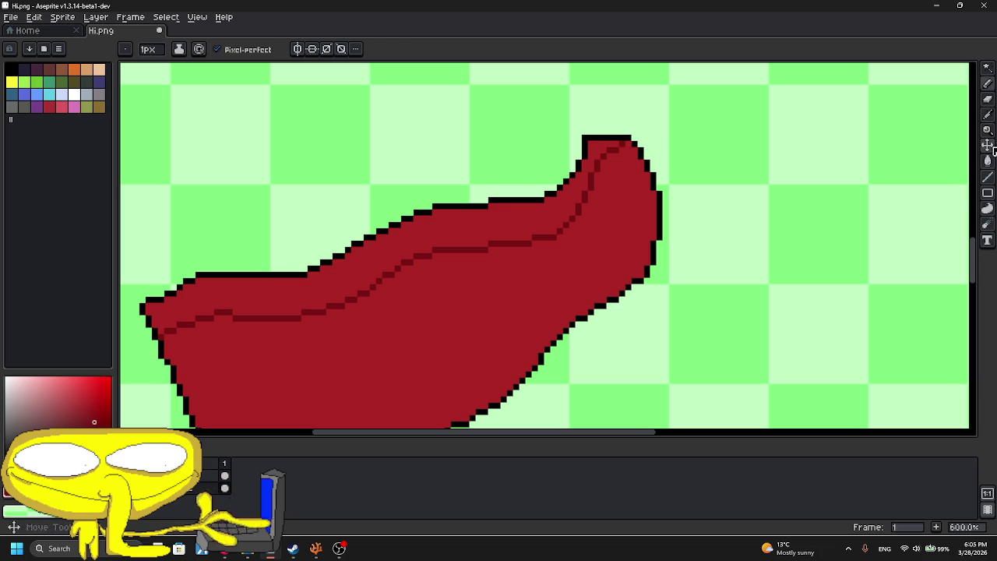
click(988, 161)
click(616, 218)
scroll(613, 205, down, 5)
scroll(611, 205, up, 2)
scroll(609, 205, up, 1)
scroll(609, 205, down, 1)
- Add a darker red line along the cape's shading edge and fold
click(988, 68)
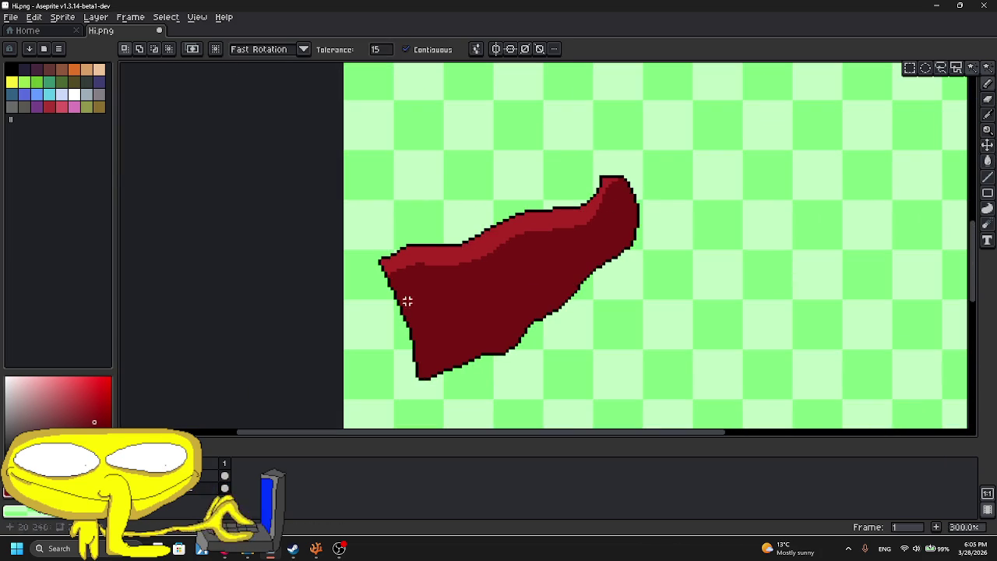
scroll(392, 266, up, 4)
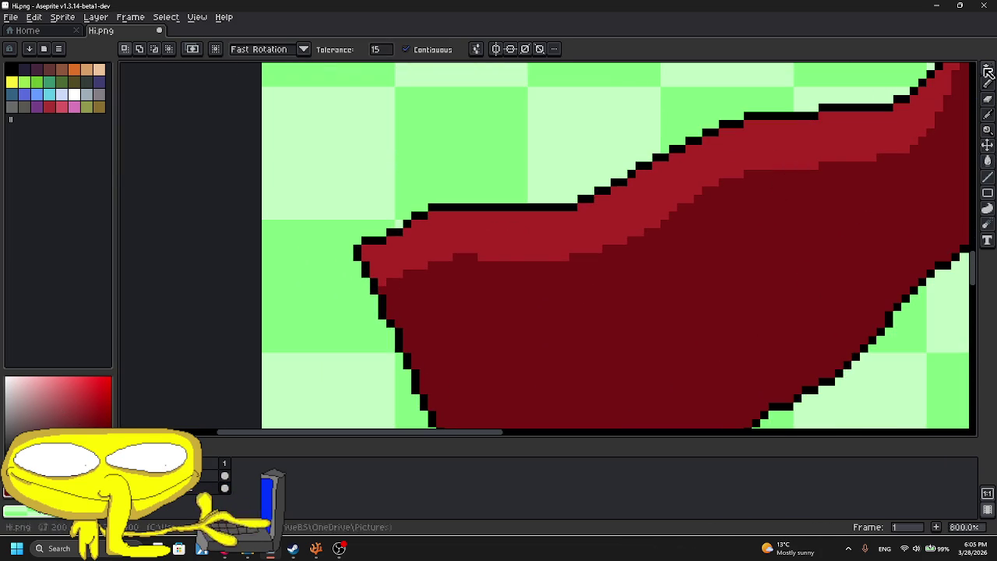
key(b)
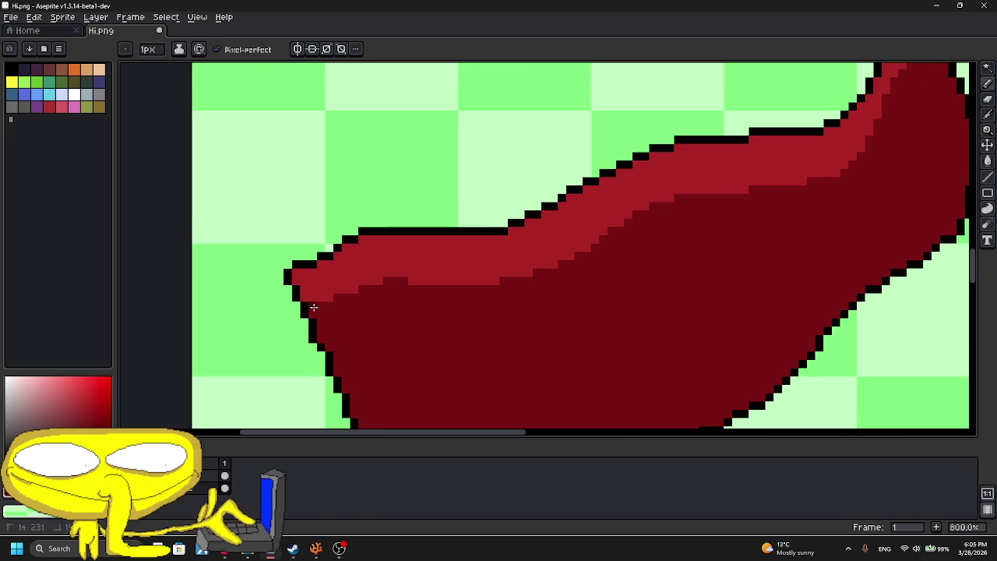
drag(311, 309, 378, 279)
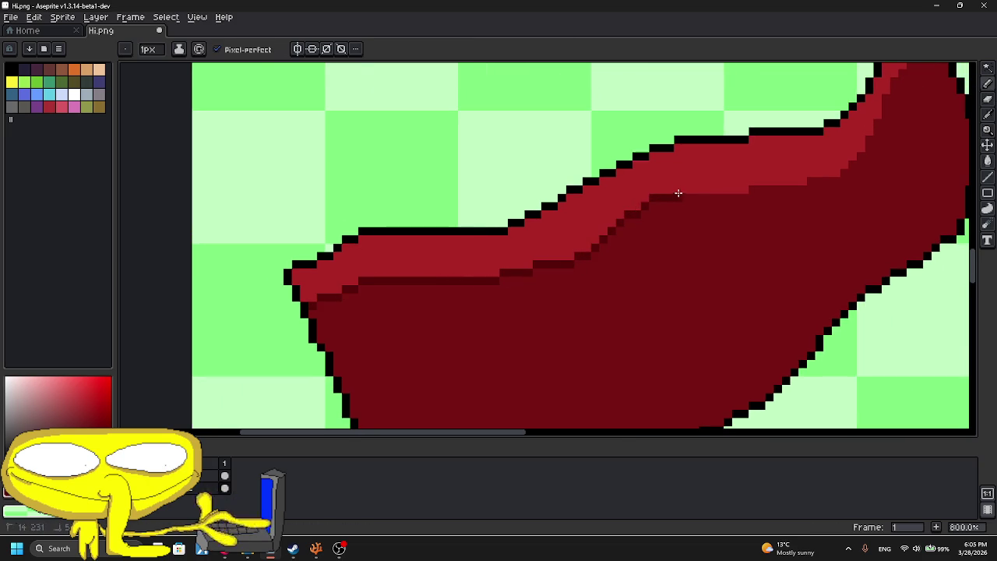
drag(677, 194, 390, 271)
drag(461, 258, 520, 251)
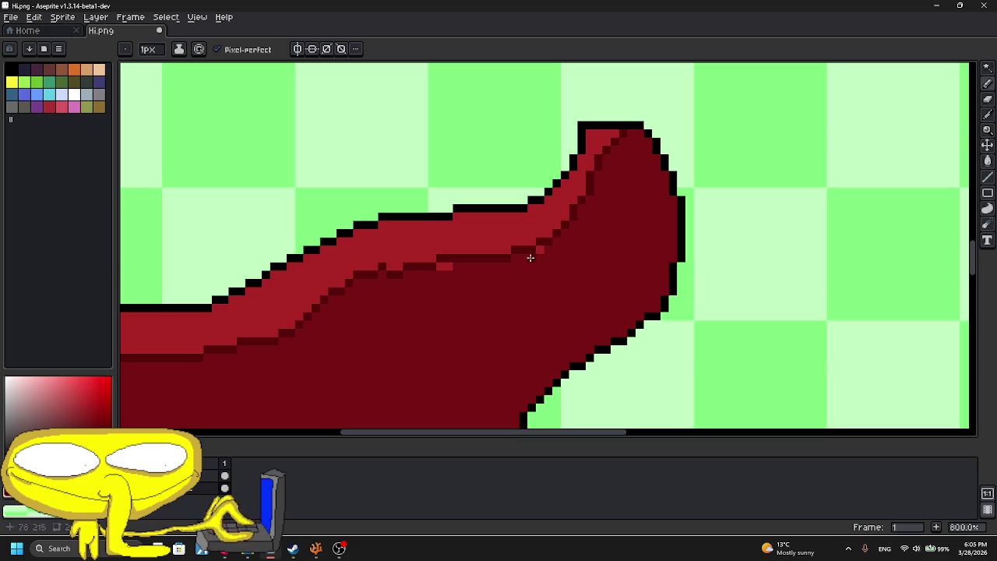
- Unhide the hood, body and hands layers, toggling visibility to check the cape
scroll(447, 265, down, 5)
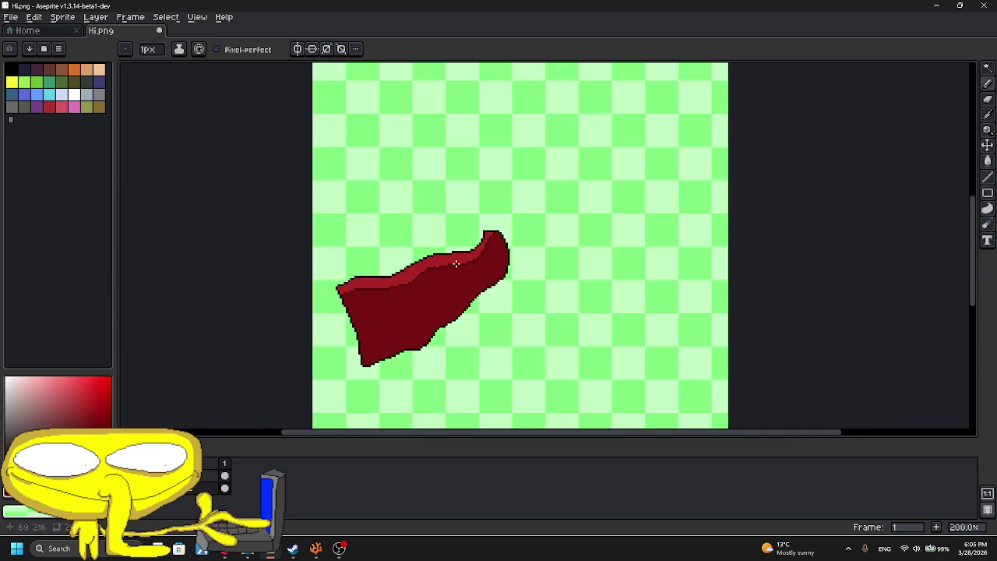
click(224, 487)
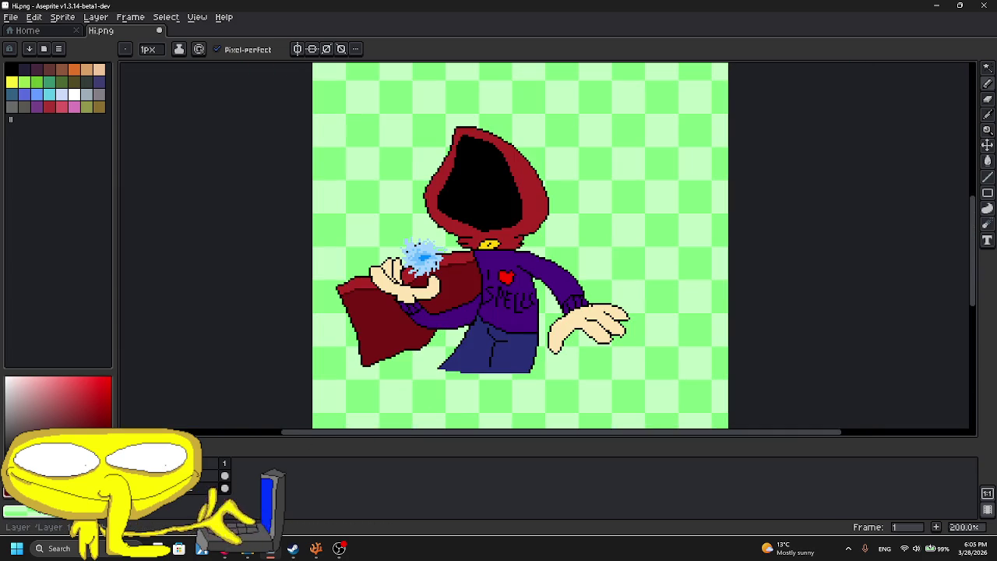
click(224, 475)
click(224, 475)
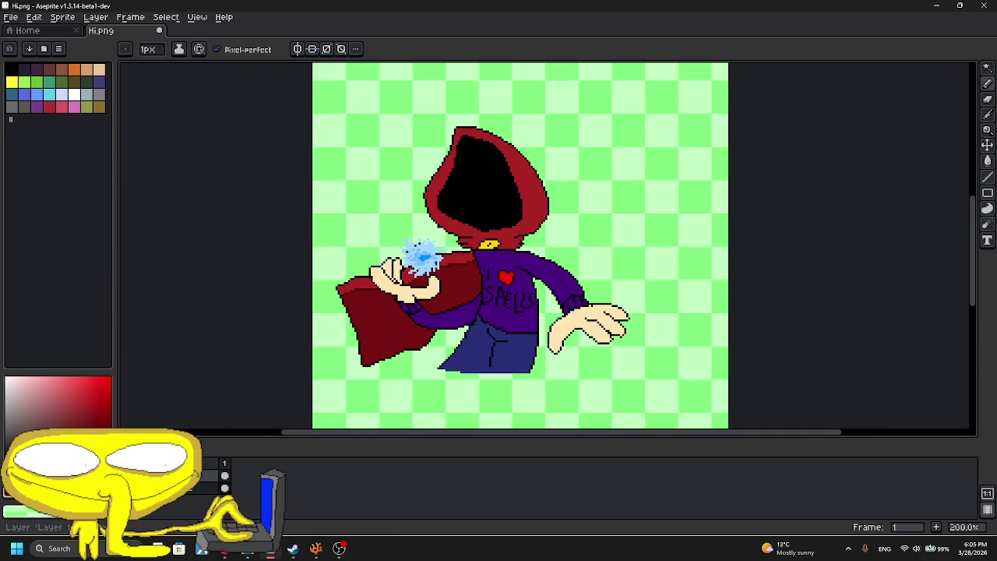
- Magic Wand-select the red hood and draw a darker red line down its right side
key(i)
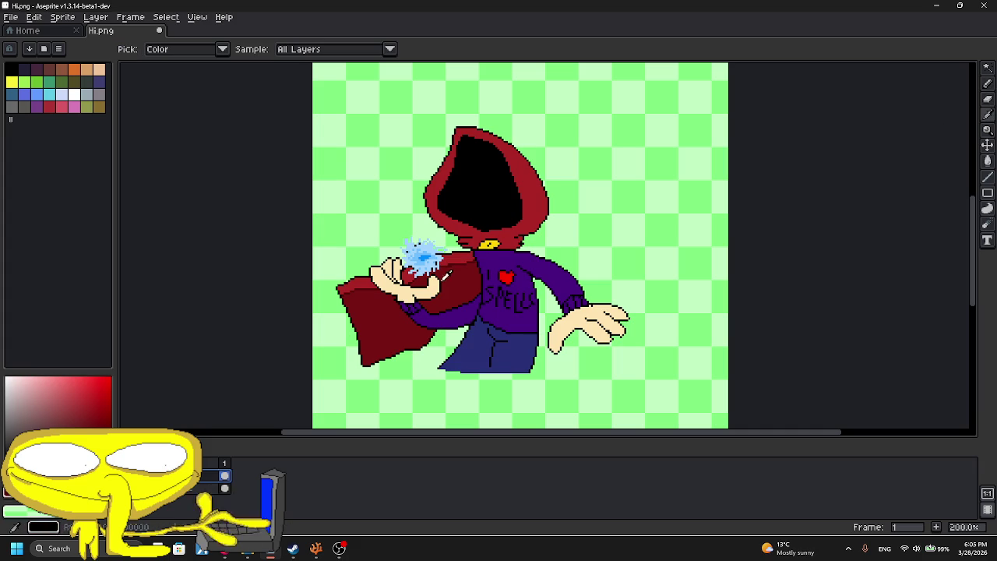
click(987, 68)
click(542, 151)
scroll(550, 150, up, 1)
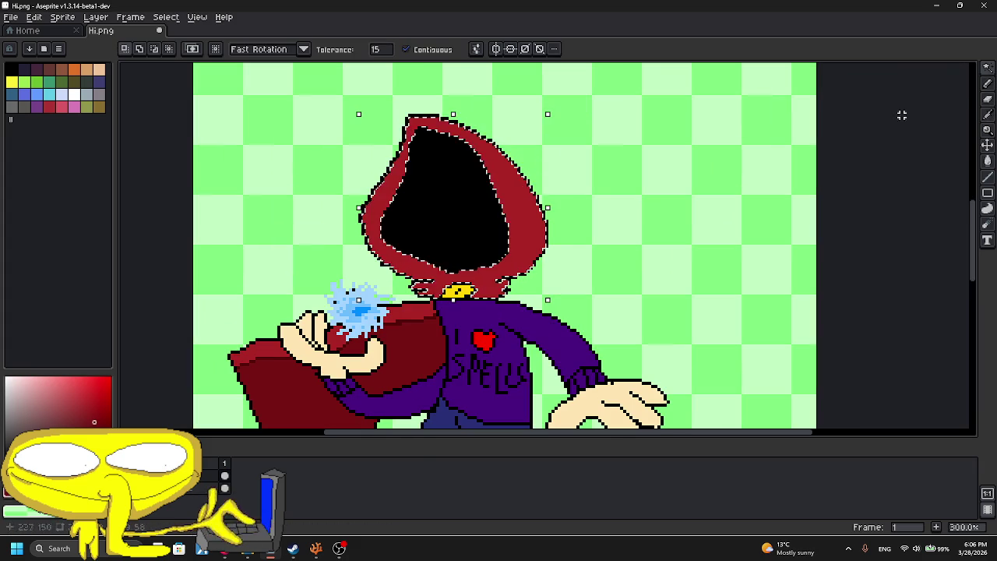
click(987, 83)
scroll(495, 184, up, 3)
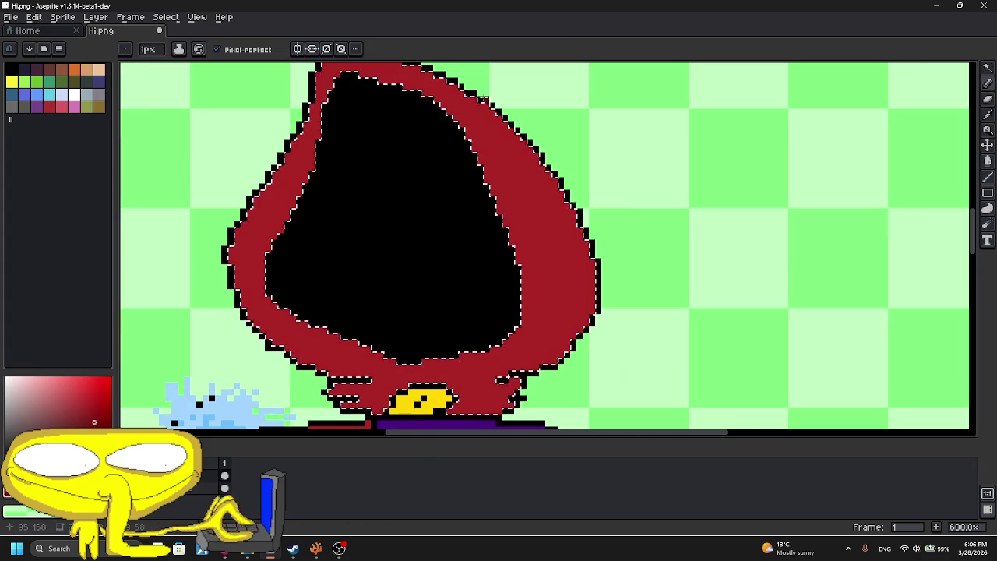
mouse_move(503, 129)
mouse_down()
mouse_move(540, 222)
mouse_move(555, 312)
mouse_move(529, 364)
mouse_up()
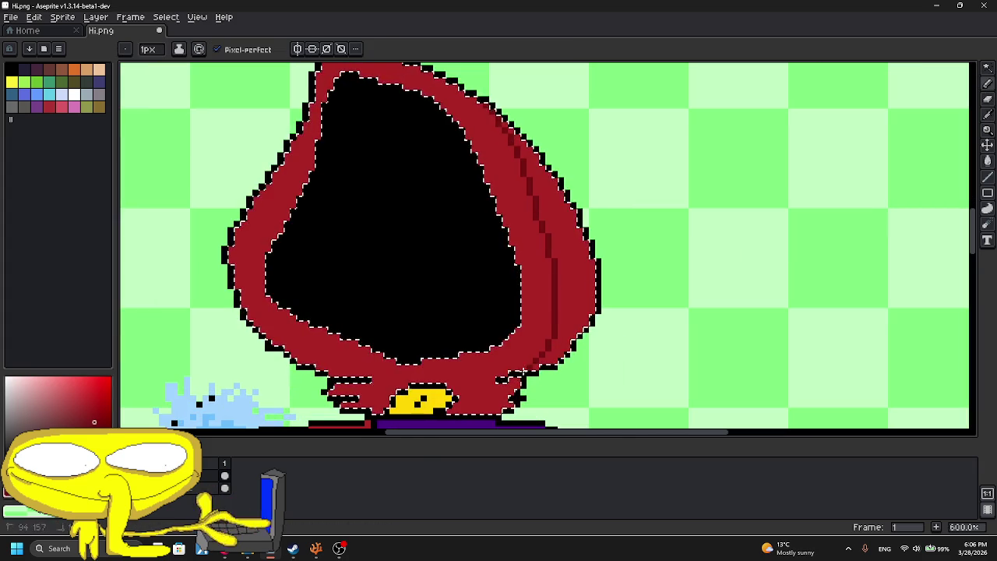
- Add dark red shading near the hood's lower right edge
click(987, 68)
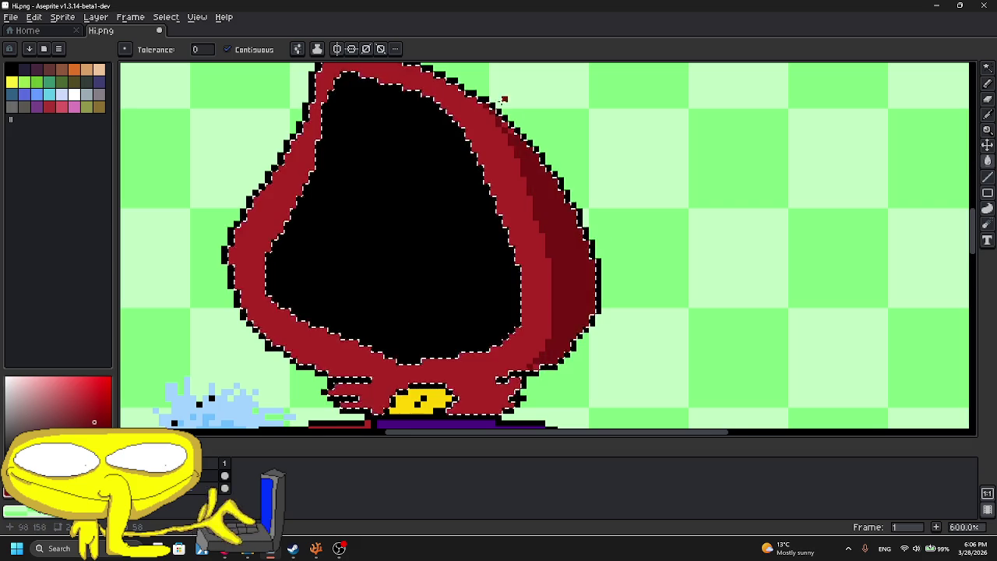
scroll(506, 129, up, 3)
scroll(507, 127, down, 5)
scroll(510, 259, up, 3)
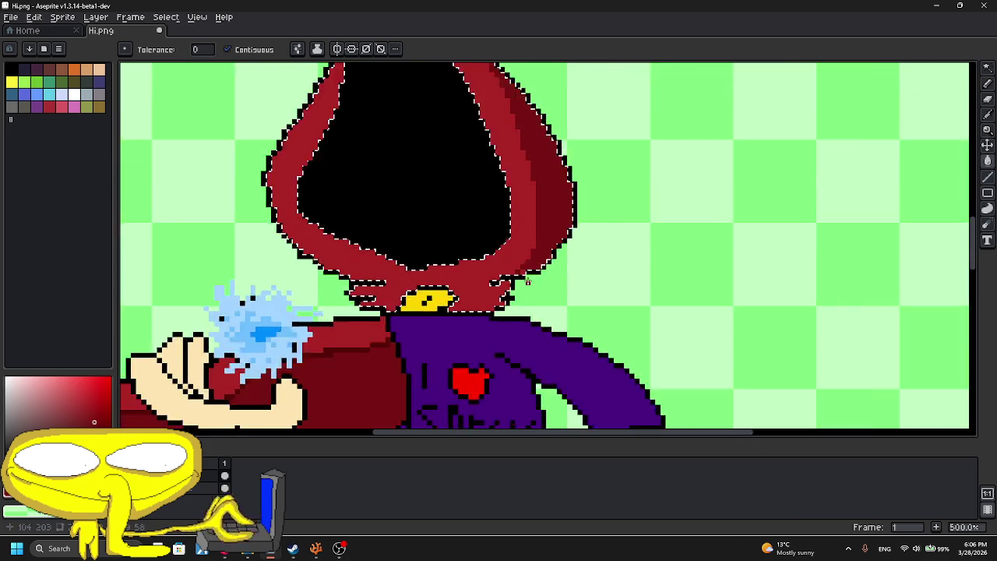
scroll(511, 258, up, 2)
scroll(510, 258, down, 4)
scroll(464, 297, up, 4)
click(986, 83)
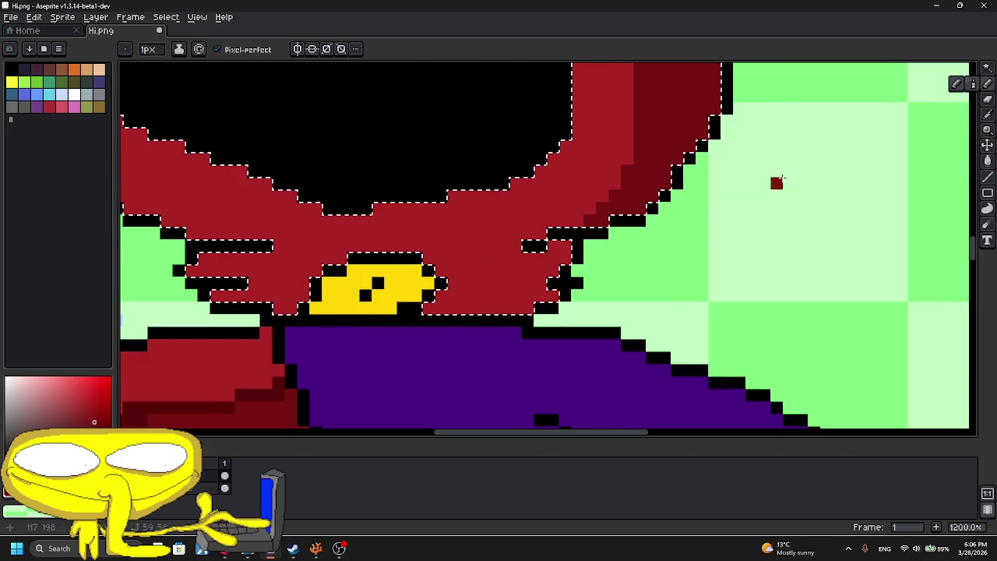
mouse_move(603, 180)
mouse_down()
mouse_move(577, 208)
mouse_move(505, 242)
mouse_move(516, 308)
mouse_up()
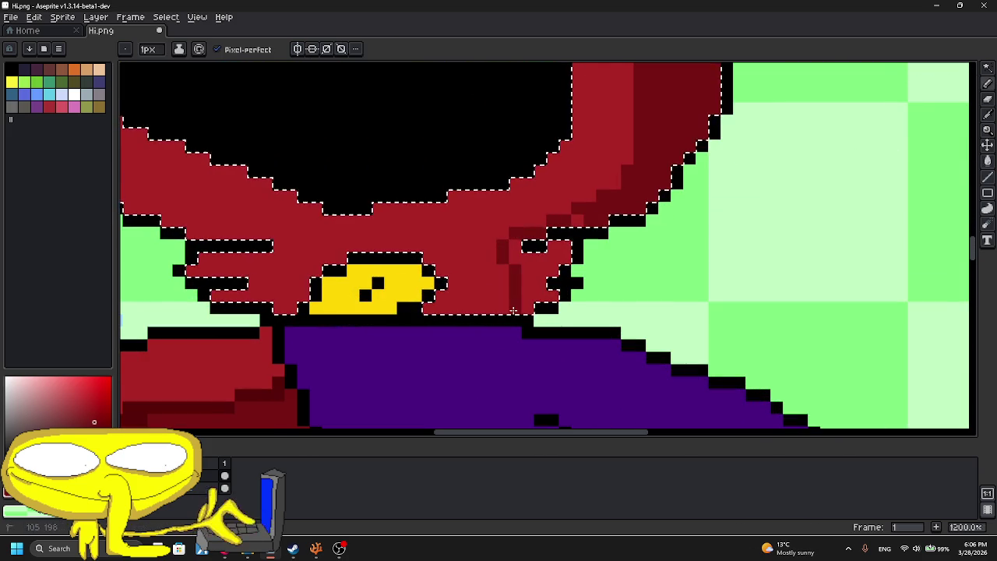
- Deselect the hood with Ctrl+D and review the shading
click(988, 160)
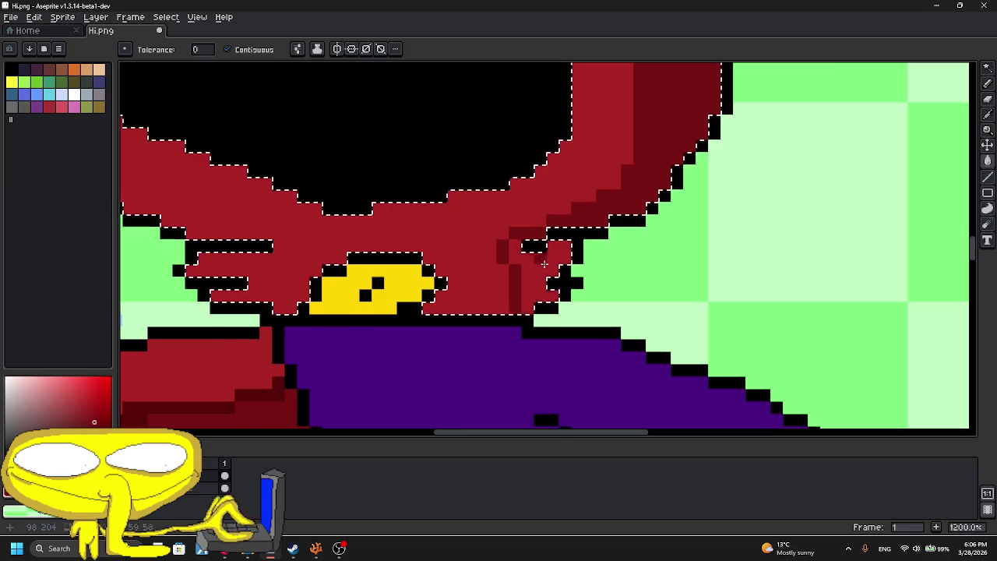
scroll(470, 258, down, 5)
scroll(470, 145, up, 1)
scroll(469, 145, up, 1)
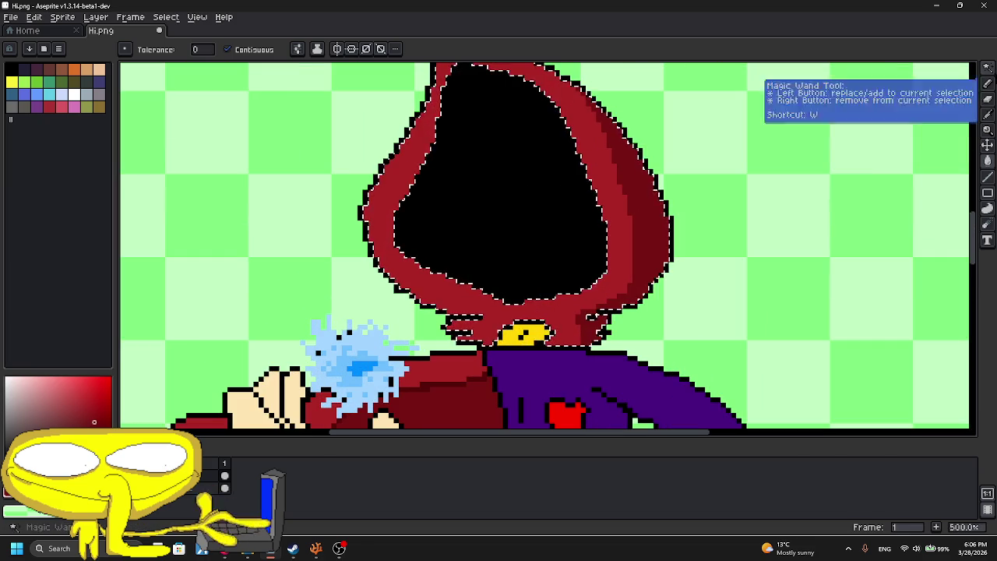
click(987, 83)
key(ctrl+d)
scroll(581, 204, down, 2)
scroll(580, 204, down, 1)
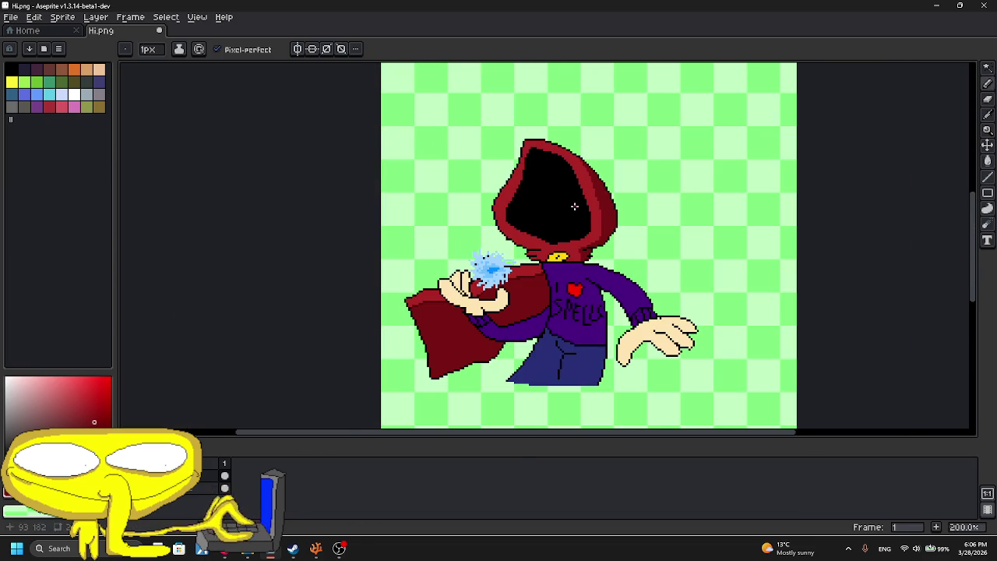
scroll(574, 206, up, 1)
scroll(495, 185, up, 4)
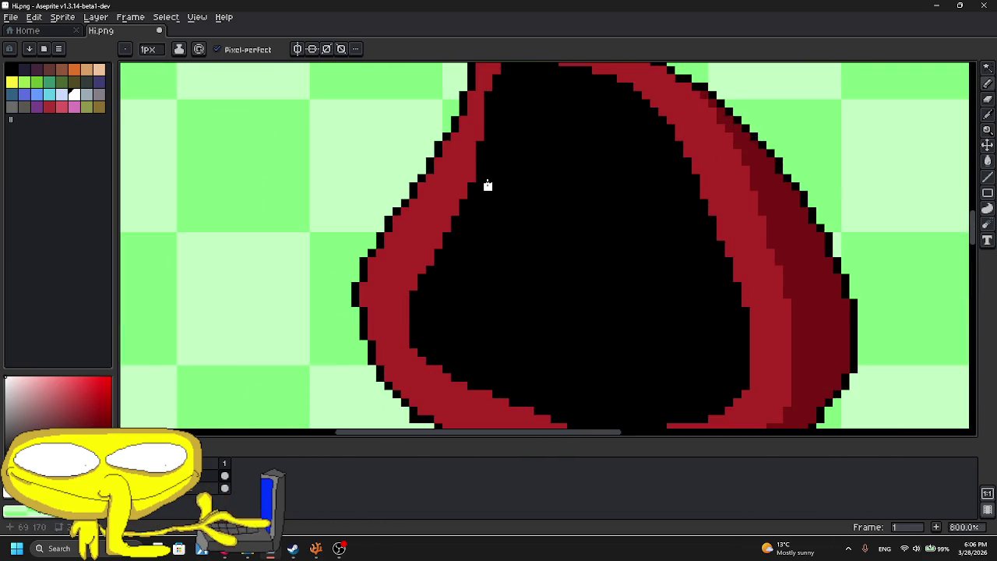
- Sketch white strokes inside the dark hood, undoing the curved one
drag(495, 185, 585, 247)
scroll(584, 248, up, 1)
scroll(584, 248, up, 2)
mouse_move(472, 205)
mouse_down()
mouse_move(517, 312)
mouse_move(569, 256)
mouse_up()
drag(657, 218, 597, 218)
drag(740, 141, 694, 267)
key(ctrl+z)
key(ctrl+z)
- Try a first pair of white eyes with a pupil, then undo them
key(ctrl+z)
key(ctrl+z)
key(ctrl+z)
mouse_move(421, 173)
mouse_down()
mouse_move(536, 273)
mouse_move(370, 204)
mouse_move(420, 173)
mouse_up()
click(454, 256)
mouse_move(650, 136)
mouse_down()
mouse_move(705, 156)
mouse_move(647, 138)
mouse_up()
key(ctrl+z)
key(ctrl+z)
key(v)
key(ctrl+z)
key(b)
mouse_move(728, 140)
mouse_down()
mouse_move(628, 139)
mouse_move(791, 241)
mouse_up()
key(b)
- Draw white left and right eye loops, a pupil, and a mouth with tongue
mouse_move(494, 205)
mouse_down()
mouse_move(538, 288)
mouse_move(512, 214)
mouse_up()
mouse_move(690, 203)
mouse_down()
mouse_move(802, 250)
mouse_move(662, 209)
mouse_up()
click(720, 280)
scroll(570, 226, down, 3)
scroll(569, 227, down, 3)
mouse_move(406, 173)
mouse_down()
mouse_move(328, 213)
mouse_move(644, 249)
mouse_move(671, 207)
mouse_move(622, 358)
mouse_move(504, 374)
mouse_up()
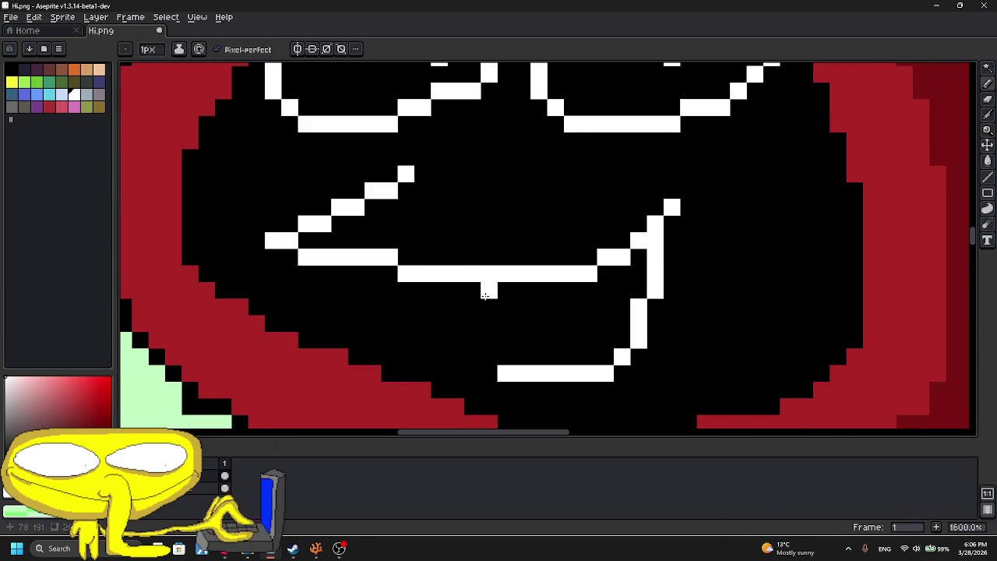
drag(505, 290, 538, 362)
drag(573, 290, 589, 328)
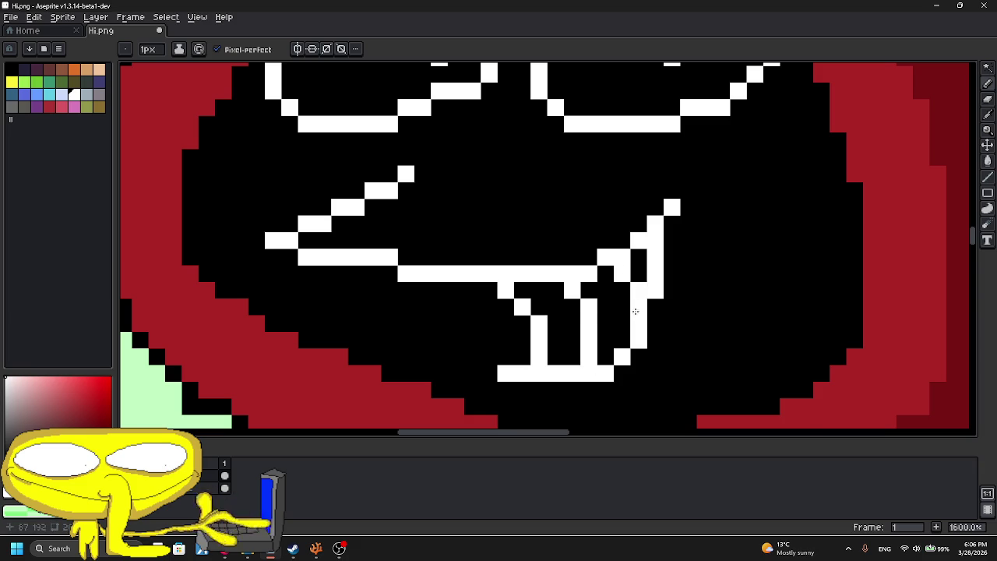
- Try a white brow line and curved stroke on the hood, undoing both
scroll(638, 314, down, 7)
scroll(583, 204, up, 5)
drag(492, 131, 531, 168)
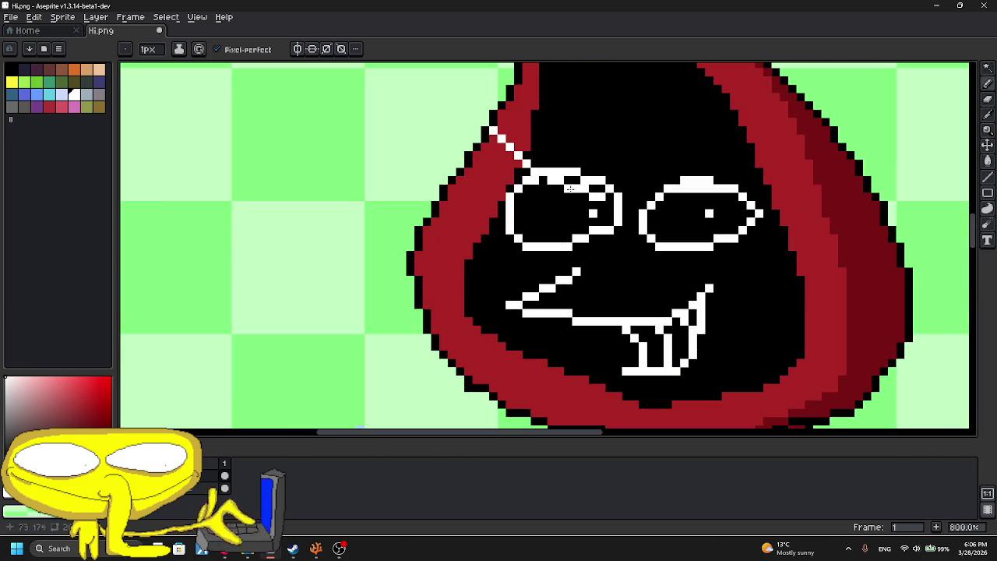
scroll(545, 163, down, 4)
scroll(554, 157, down, 1)
scroll(554, 157, down, 2)
key(ctrl+z)
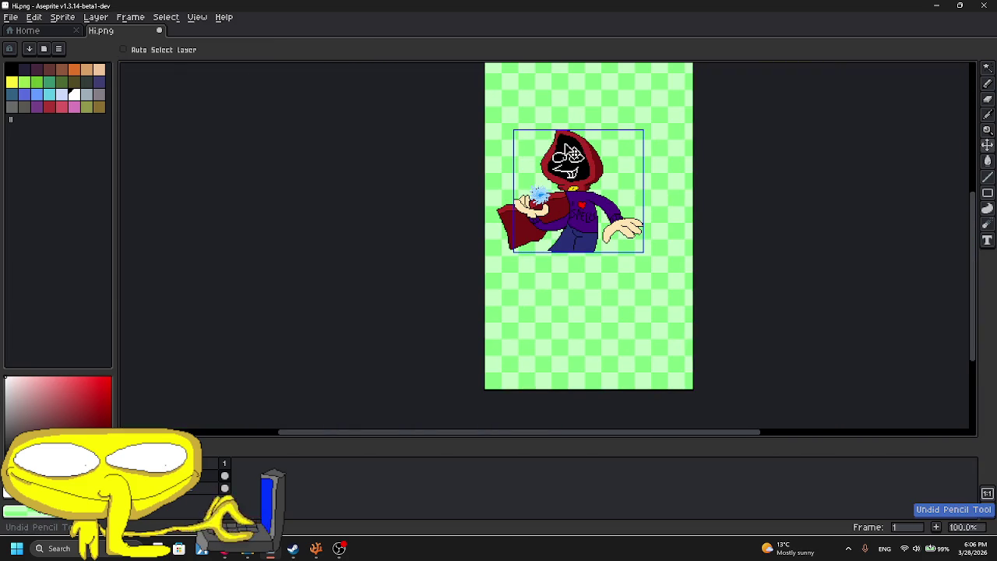
scroll(575, 137, up, 7)
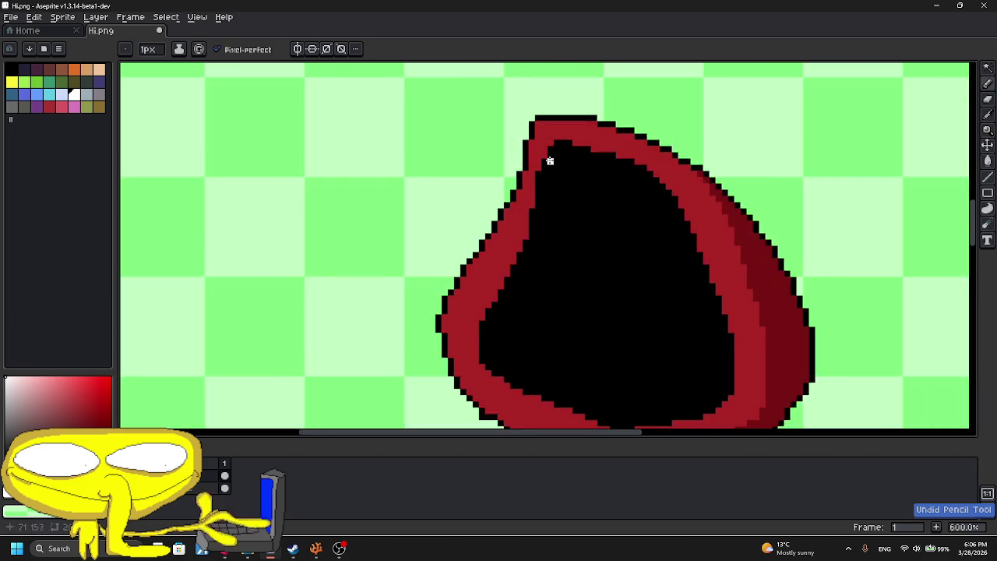
scroll(623, 249, up, 2)
drag(612, 229, 605, 335)
key(ctrl+z)
- Redraw both white eye outlines and place a dot pupil in each
mouse_move(480, 272)
mouse_down()
mouse_move(456, 366)
mouse_move(539, 270)
mouse_up()
mouse_move(698, 257)
mouse_down()
mouse_move(611, 304)
mouse_move(627, 254)
mouse_up()
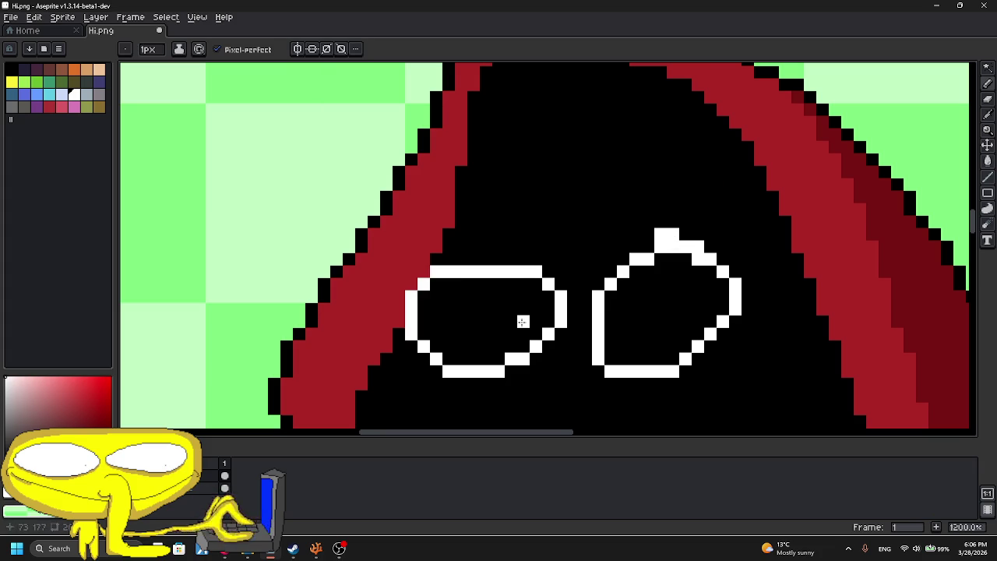
scroll(456, 226, up, 1)
key(ctrl+z)
key(ctrl+z)
click(426, 156)
click(641, 155)
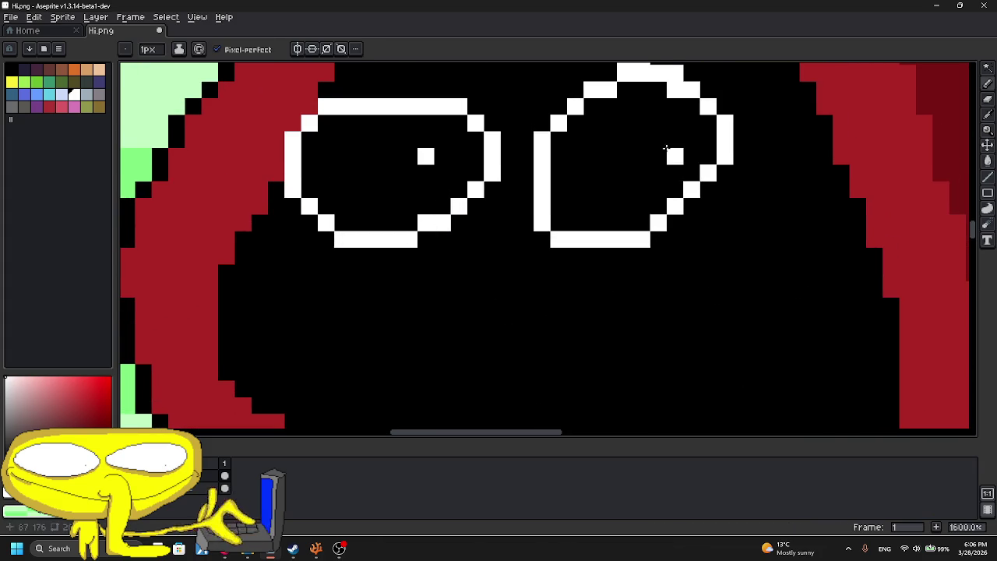
- Draw a white sideways V mouth under the eyes
scroll(385, 260, down, 3)
mouse_move(390, 213)
mouse_down()
mouse_move(366, 218)
mouse_move(461, 332)
mouse_up()
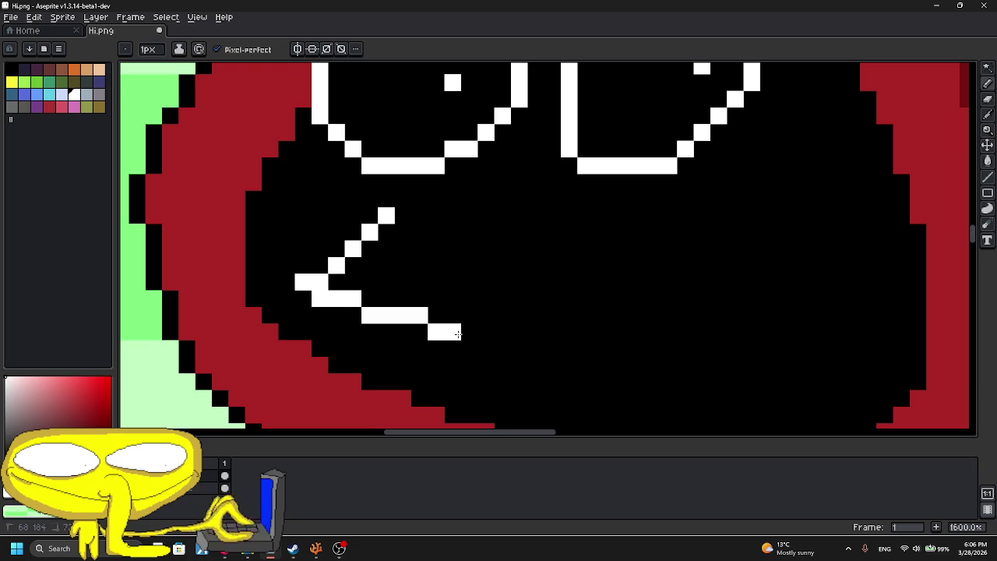
scroll(494, 171, down, 4)
scroll(493, 171, down, 4)
scroll(493, 172, up, 3)
- Trial-shift the character sideways, undo it, and return to pixel drawing
click(988, 146)
mouse_move(643, 208)
mouse_down()
mouse_move(659, 216)
mouse_move(815, 178)
mouse_up()
key(ctrl+z)
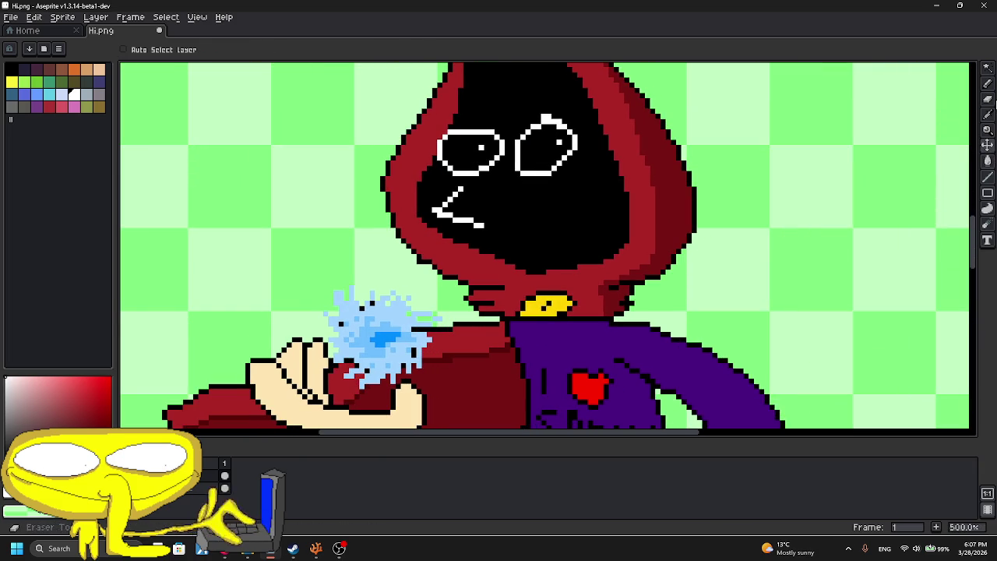
click(988, 84)
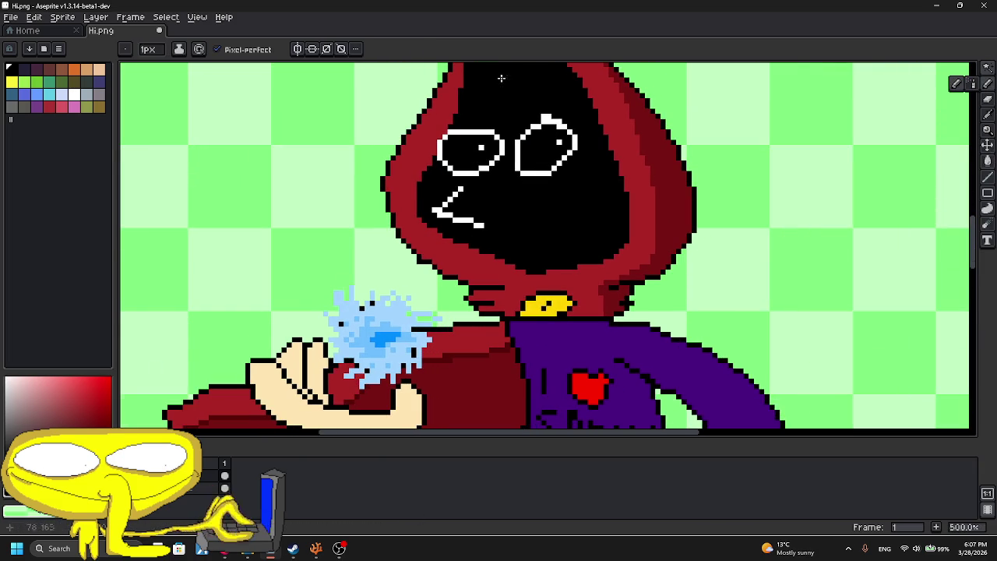
scroll(446, 134, up, 5)
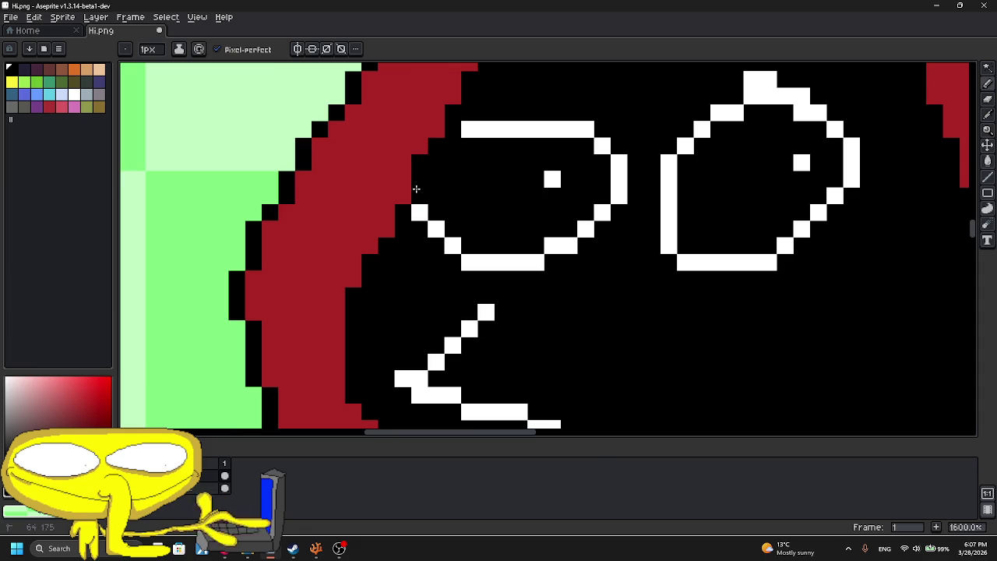
scroll(416, 188, down, 3)
scroll(416, 188, down, 1)
scroll(436, 179, down, 2)
scroll(464, 164, up, 4)
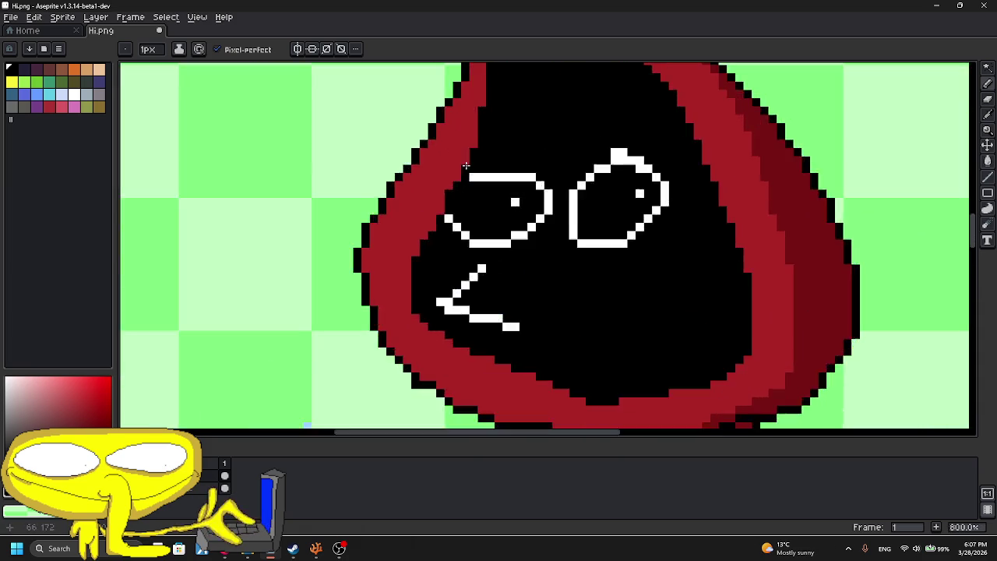
scroll(464, 163, up, 5)
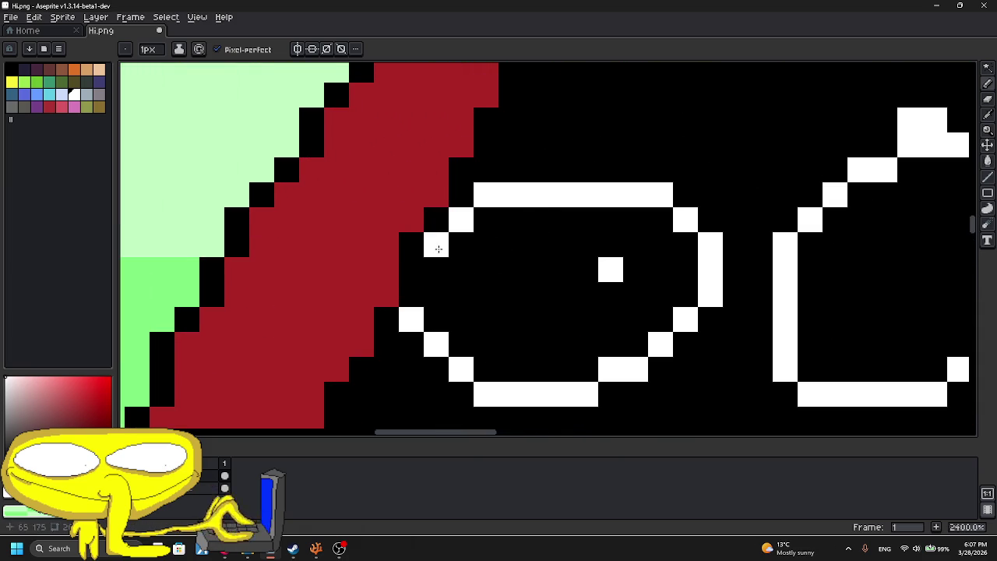
- Zoom in on the collar, test-erase a strip along its top, then undo it
click(436, 294)
scroll(436, 288, down, 4)
scroll(483, 258, down, 1)
scroll(533, 226, down, 3)
scroll(533, 227, up, 1)
scroll(532, 227, down, 1)
scroll(545, 276, up, 3)
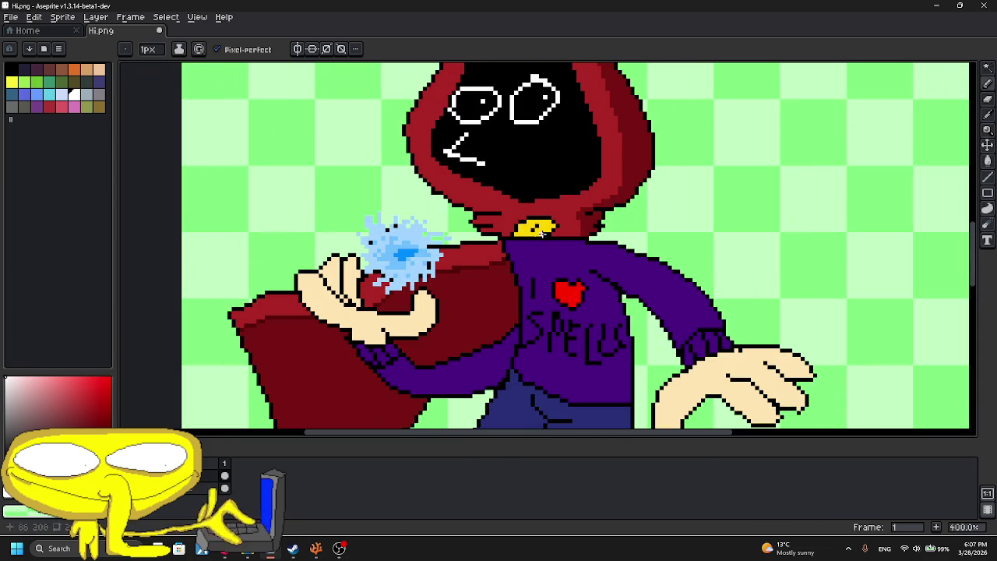
scroll(536, 235, down, 2)
scroll(544, 233, up, 3)
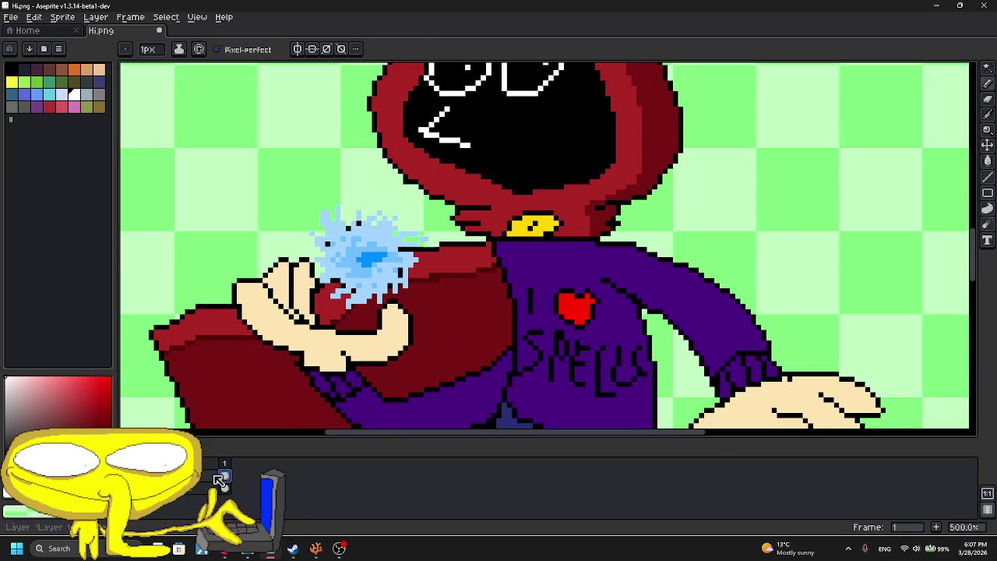
scroll(490, 234, up, 2)
key(e)
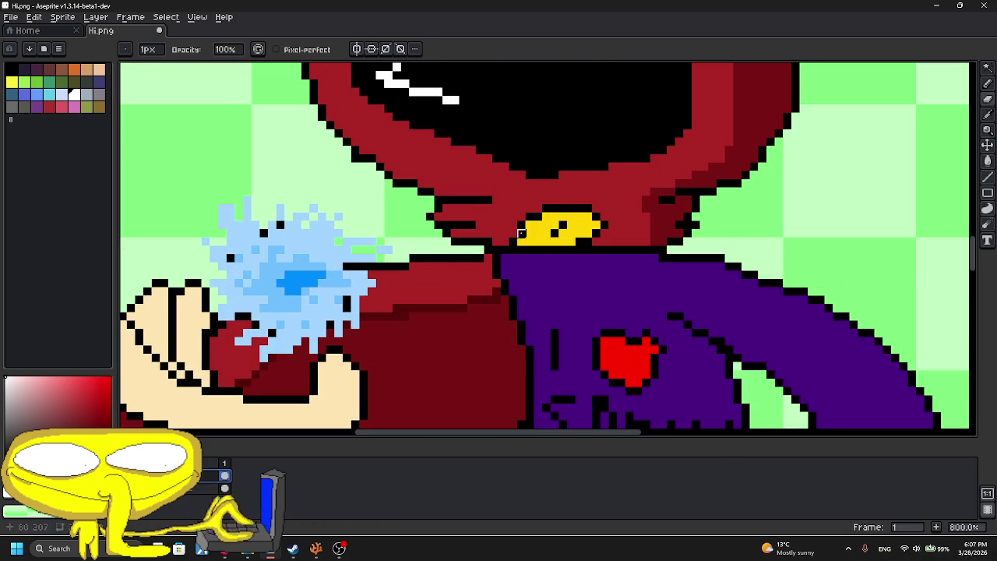
drag(413, 208, 621, 209)
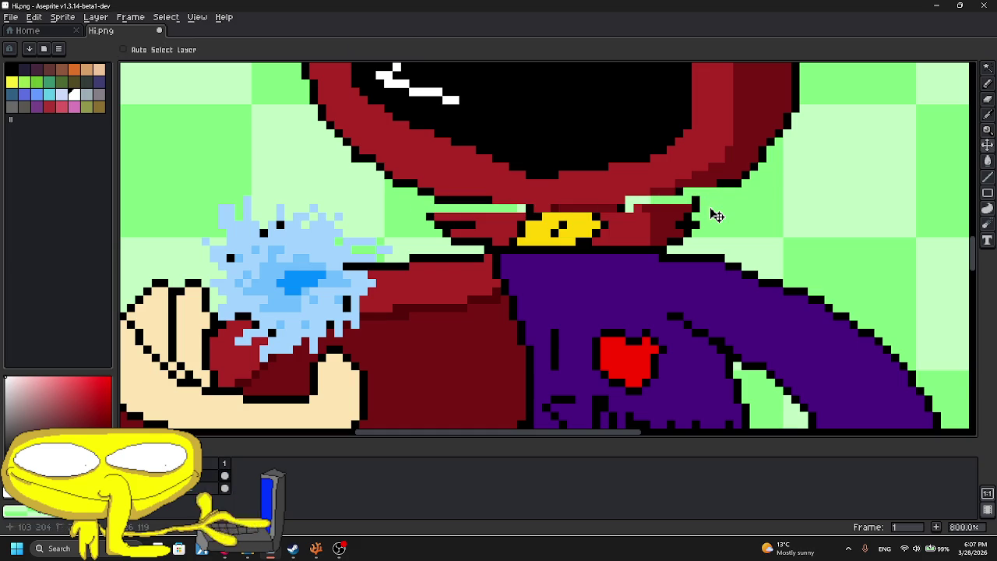
key(ctrl+z)
- Move the whole hooded character about 16 px lower on the canvas
scroll(712, 201, down, 5)
click(986, 144)
drag(780, 196, 770, 211)
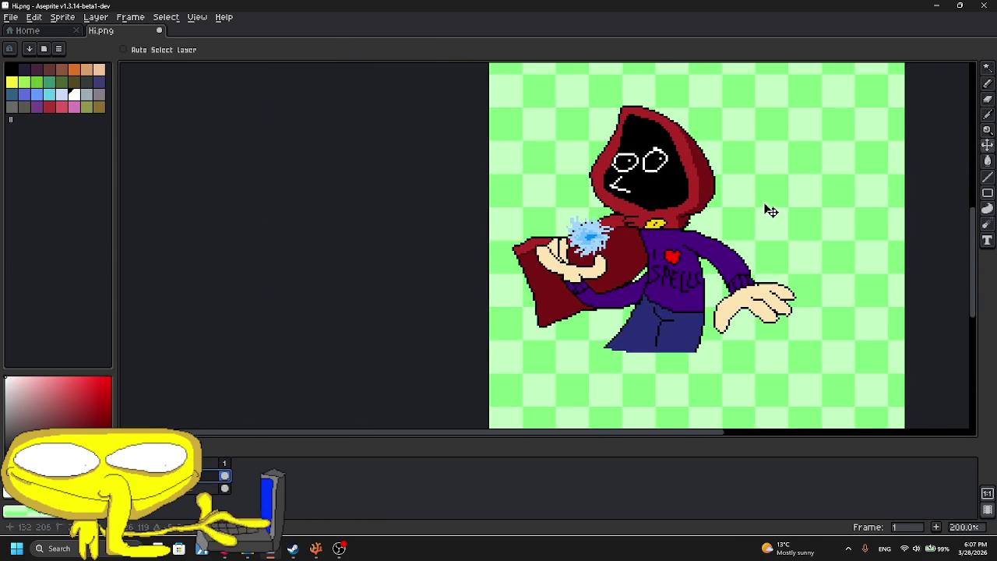